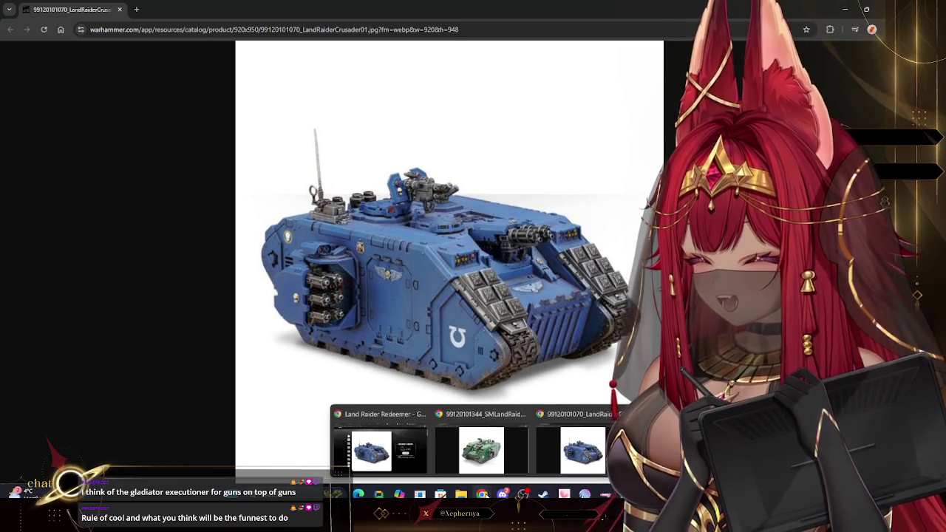
Bring up the green Land Raider image from the second Chrome window.
{"action": "left_click", "coordinate": [497, 468]}
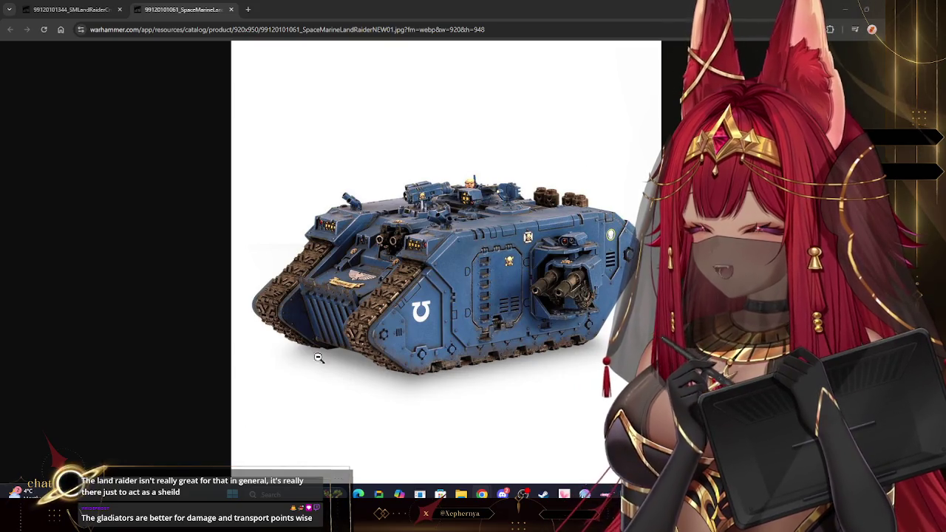
{"action": "left_click", "coordinate": [86, 9]}
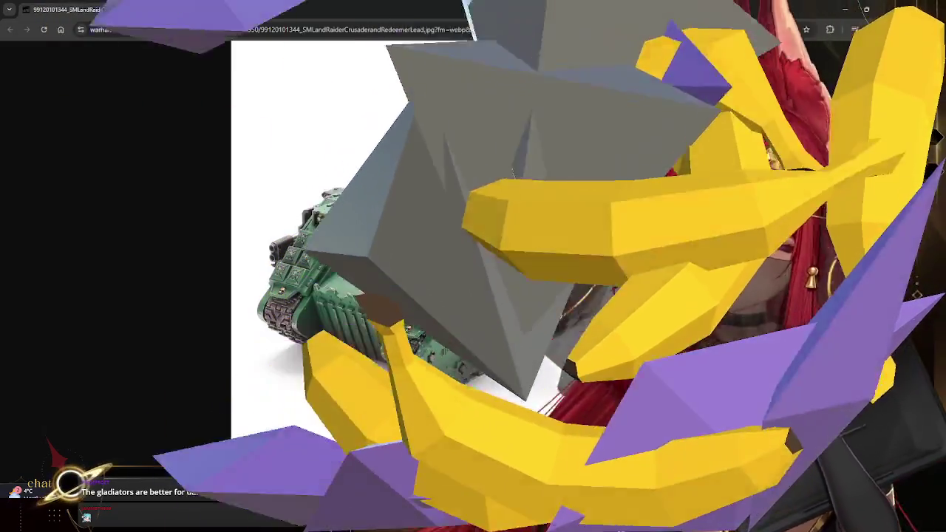
Detach the blue Land Raider Crusader tab into its own maximized Chrome window.
{"action": "key", "text": "ctrl+w"}
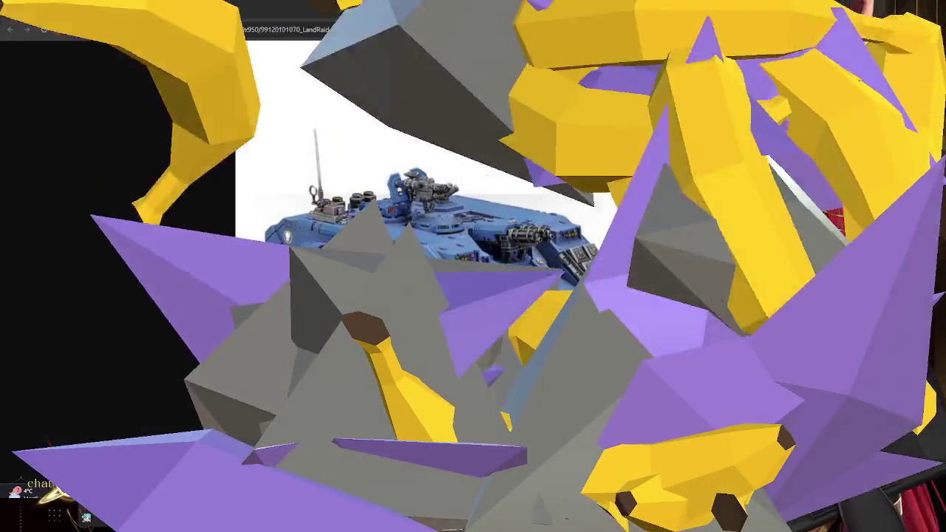
{"action": "mouse_move", "coordinate": [72, 9]}
{"action": "left_mouse_down"}
{"action": "mouse_move", "coordinate": [329, 141]}
{"action": "mouse_move", "coordinate": [599, 160]}
{"action": "mouse_move", "coordinate": [393, 193]}
{"action": "left_mouse_up"}
{"action": "double_click", "coordinate": [393, 194]}
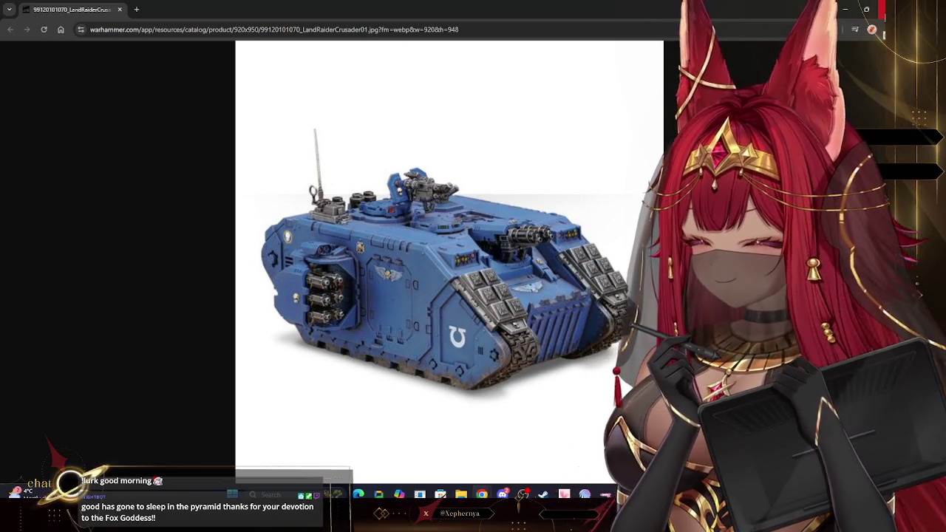
Alt+Tab past the Chrome windows back to pulling up stocking.psd in Photoshop.
{"action": "key", "text": "alt+Tab"}
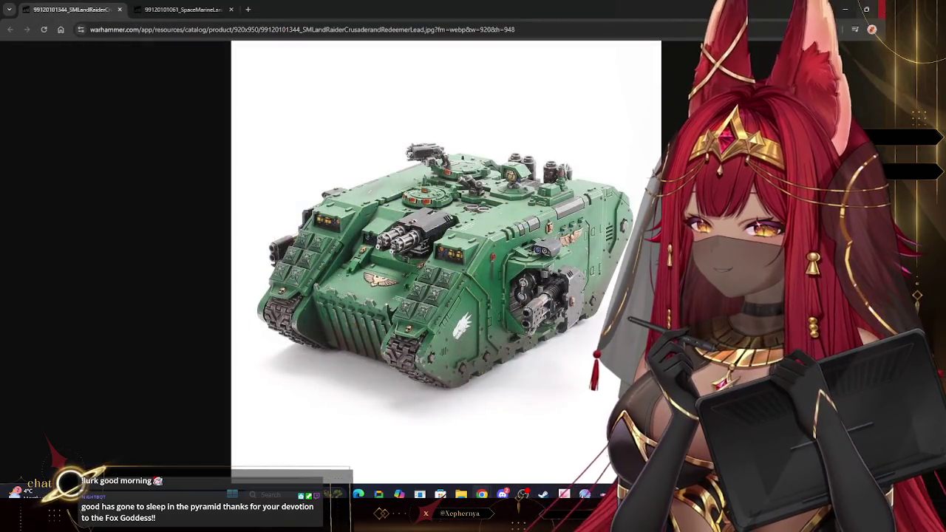
{"action": "key", "text": "alt+Tab"}
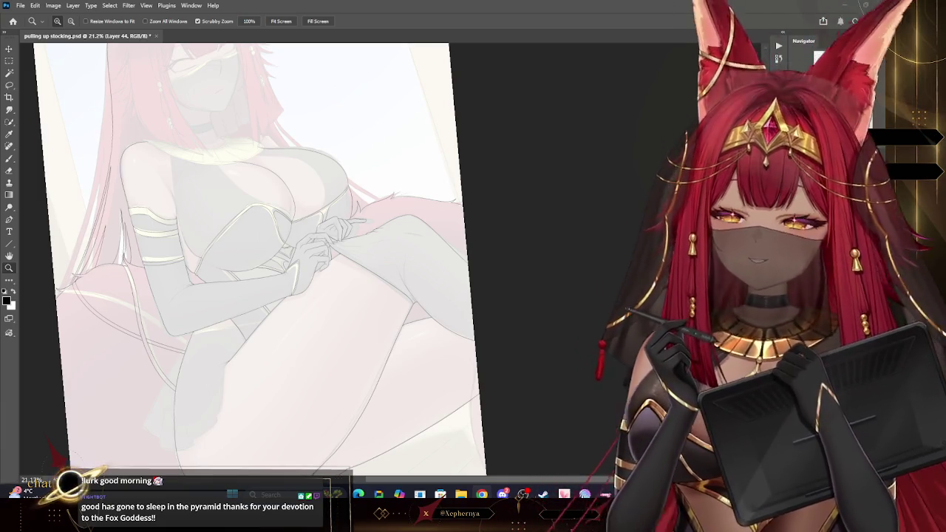
Frame the legs and ink two long diagonal brush lines at the lower right.
{"action": "left_click_drag", "start_coordinate": [444, 201], "coordinate": [433, 202]}
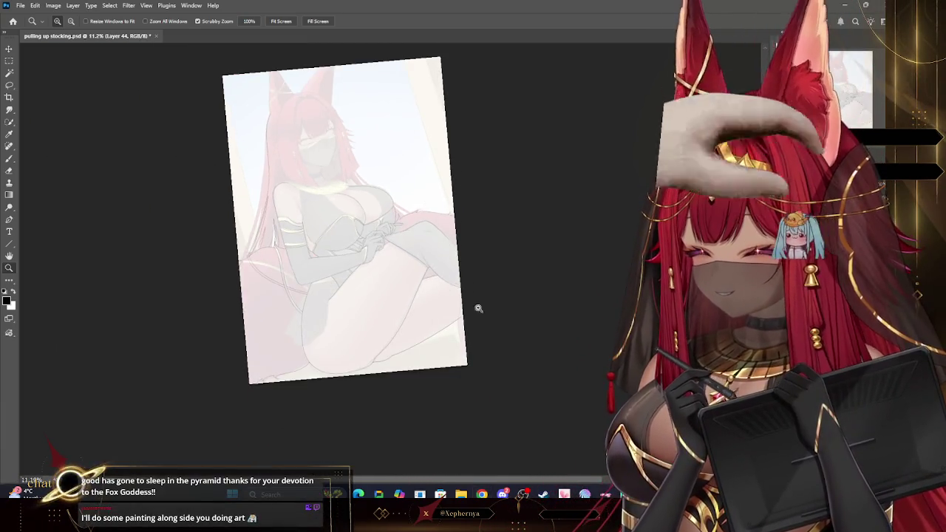
{"action": "mouse_move", "coordinate": [435, 353]}
{"action": "left_mouse_down"}
{"action": "mouse_move", "coordinate": [485, 355]}
{"action": "mouse_move", "coordinate": [459, 359]}
{"action": "left_mouse_up"}
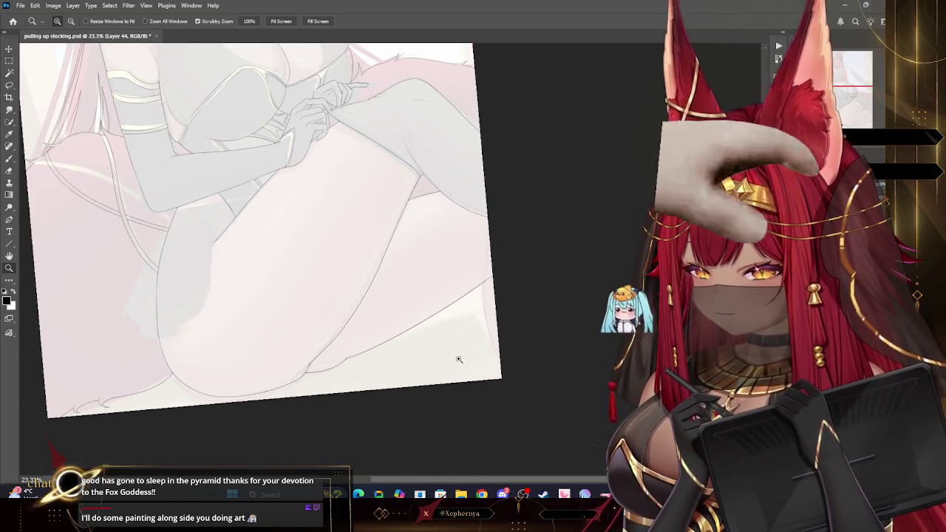
{"action": "mouse_move", "coordinate": [382, 404]}
{"action": "left_mouse_down"}
{"action": "mouse_move", "coordinate": [360, 393]}
{"action": "mouse_move", "coordinate": [402, 392]}
{"action": "left_mouse_up"}
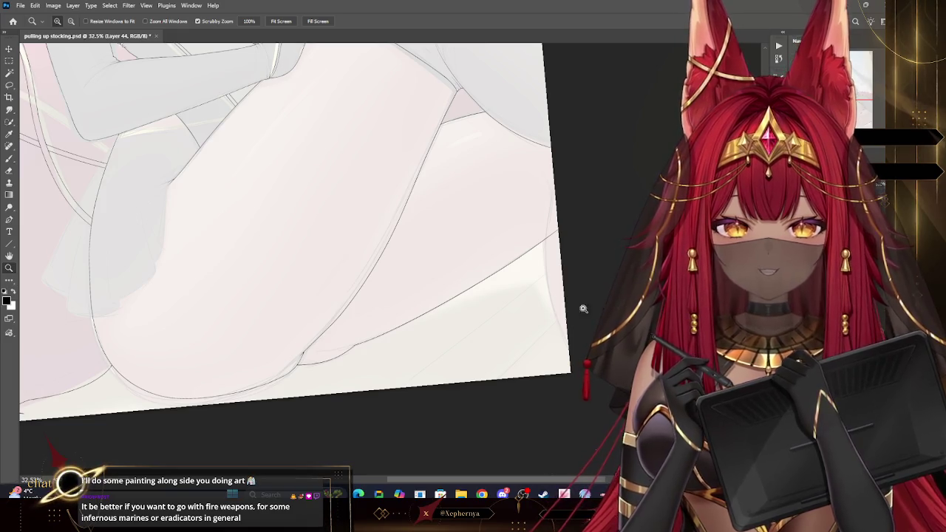
{"action": "key", "text": "b"}
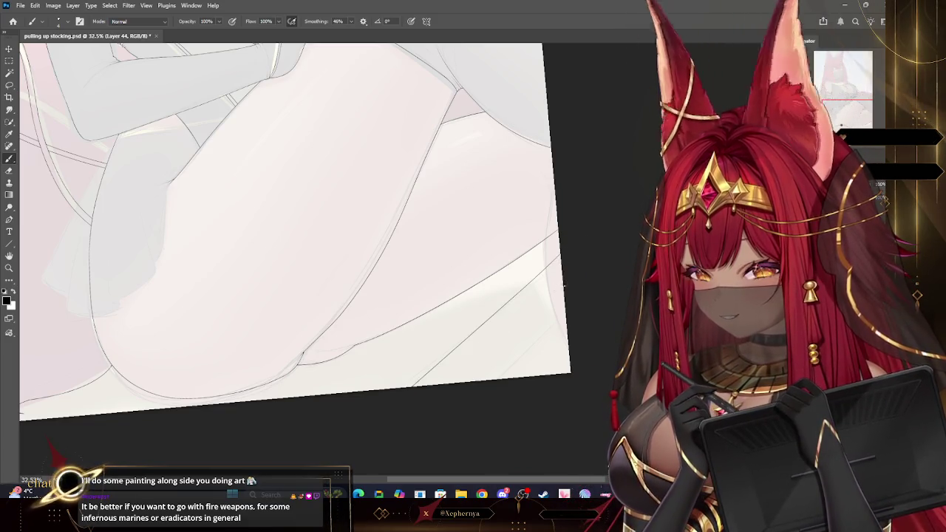
{"action": "left_click_drag", "start_coordinate": [560, 259], "coordinate": [414, 386]}
{"action": "left_click_drag", "start_coordinate": [296, 222], "coordinate": [347, 274]}
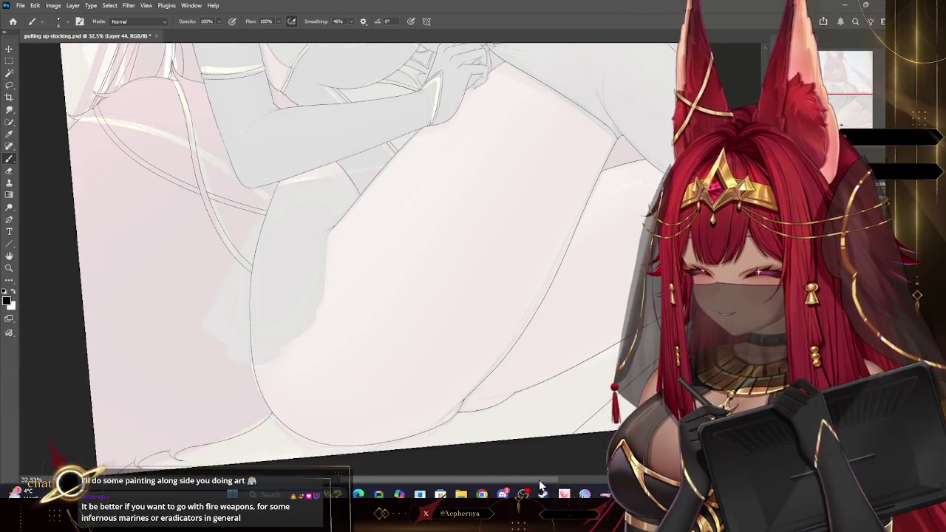
{"action": "left_click_drag", "start_coordinate": [729, 336], "coordinate": [610, 329]}
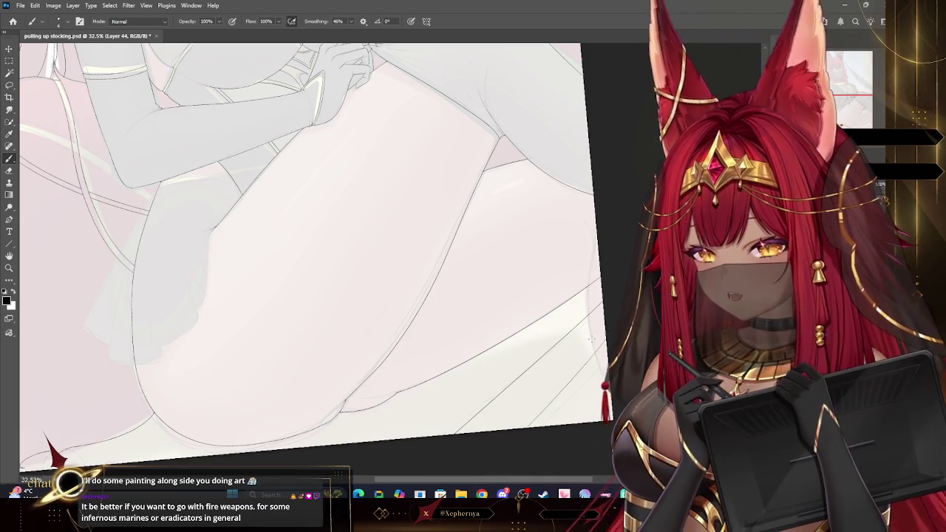
{"action": "left_click_drag", "start_coordinate": [591, 356], "coordinate": [531, 428]}
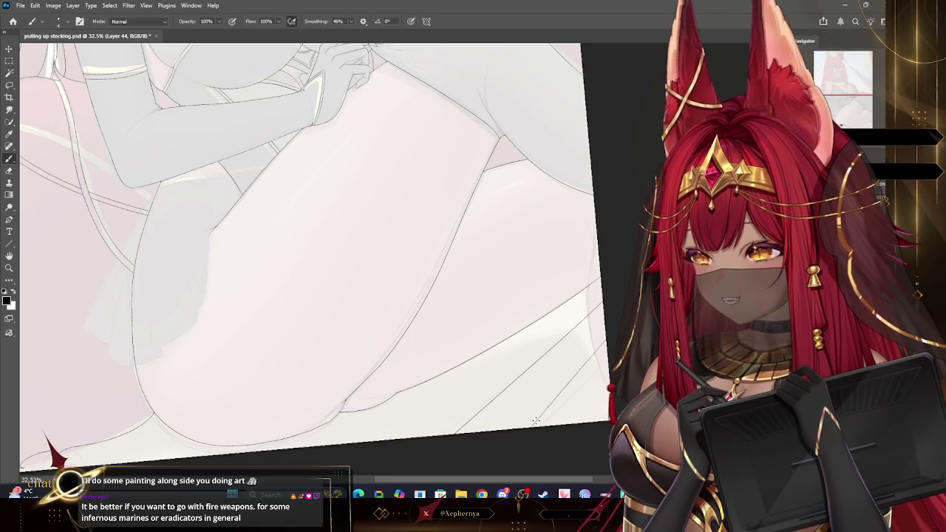
Zoom out and scroll around to review the whole canvas.
{"action": "key", "text": "z"}
{"action": "scroll", "coordinate": [529, 268], "scroll_direction": "down", "scroll_amount": 3}
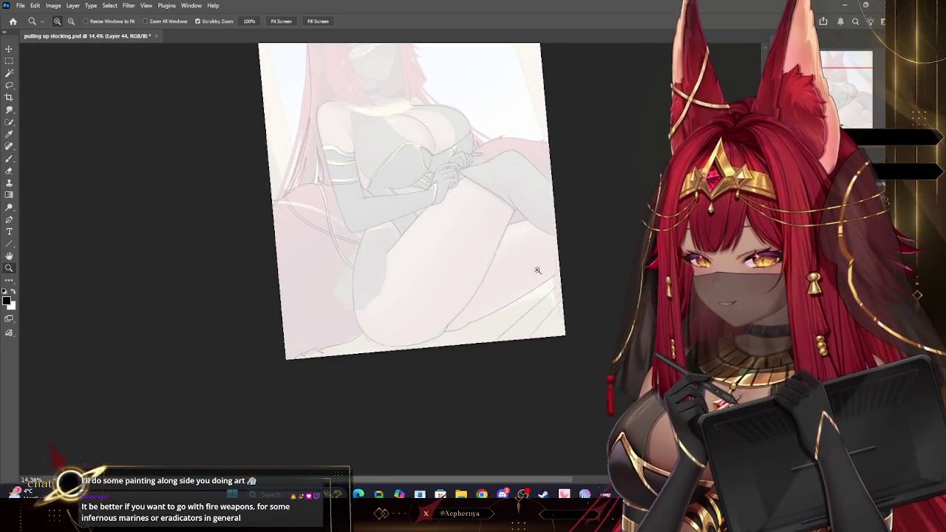
{"action": "scroll", "coordinate": [551, 315], "scroll_direction": "down", "scroll_amount": 2}
{"action": "scroll", "coordinate": [555, 318], "scroll_direction": "down", "scroll_amount": 1}
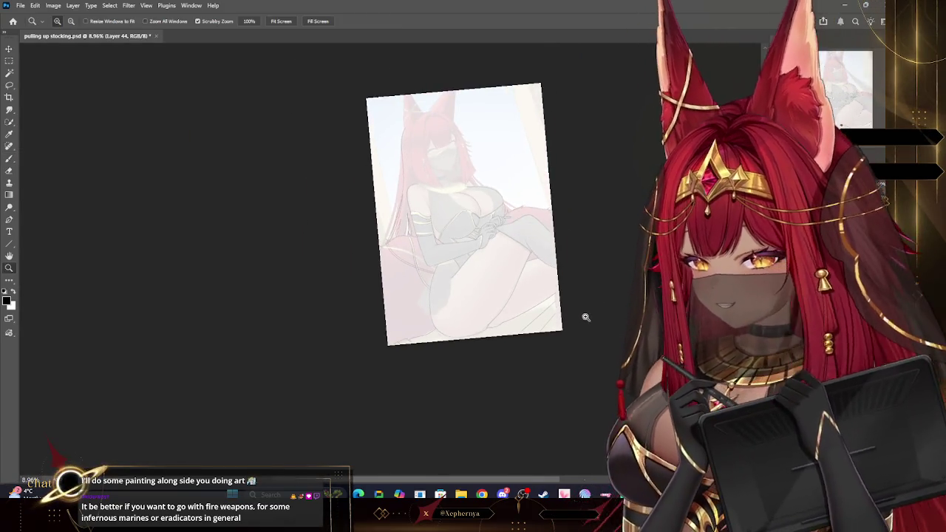
{"action": "scroll", "coordinate": [557, 321], "scroll_direction": "up", "scroll_amount": 4}
{"action": "scroll", "coordinate": [510, 346], "scroll_direction": "up", "scroll_amount": 2}
{"action": "scroll", "coordinate": [503, 358], "scroll_direction": "up", "scroll_amount": 1}
{"action": "scroll", "coordinate": [503, 361], "scroll_direction": "up", "scroll_amount": 1}
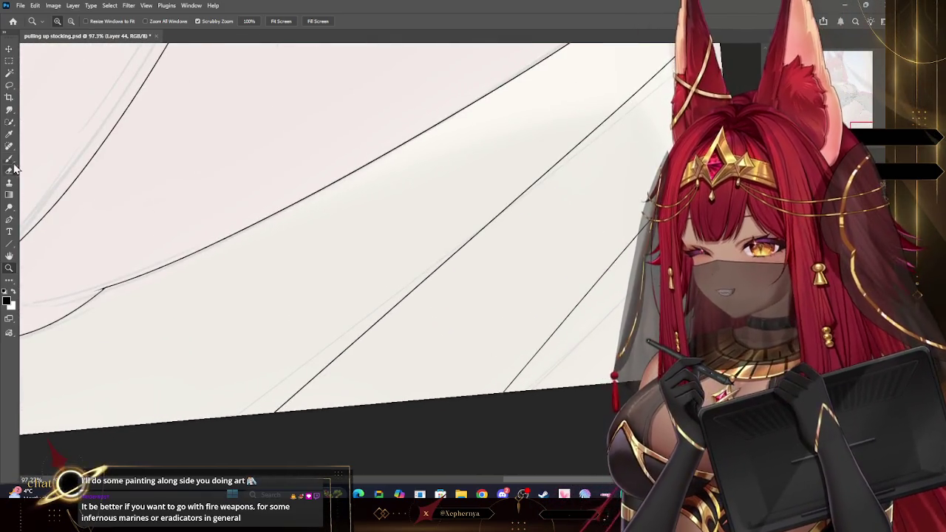
Undo the stray mark and brush a thin wavy outline curving upward, then zoom in.
{"action": "key", "text": "b"}
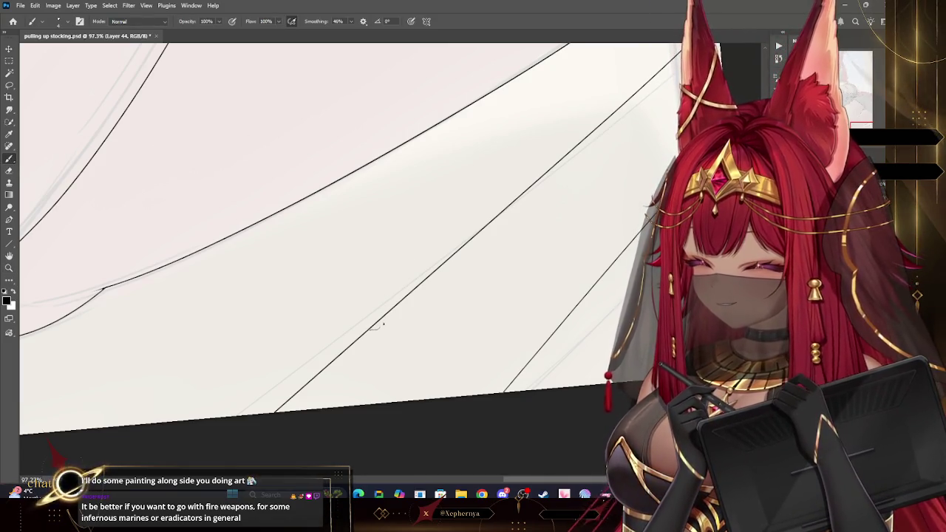
{"action": "key", "text": "ctrl+z"}
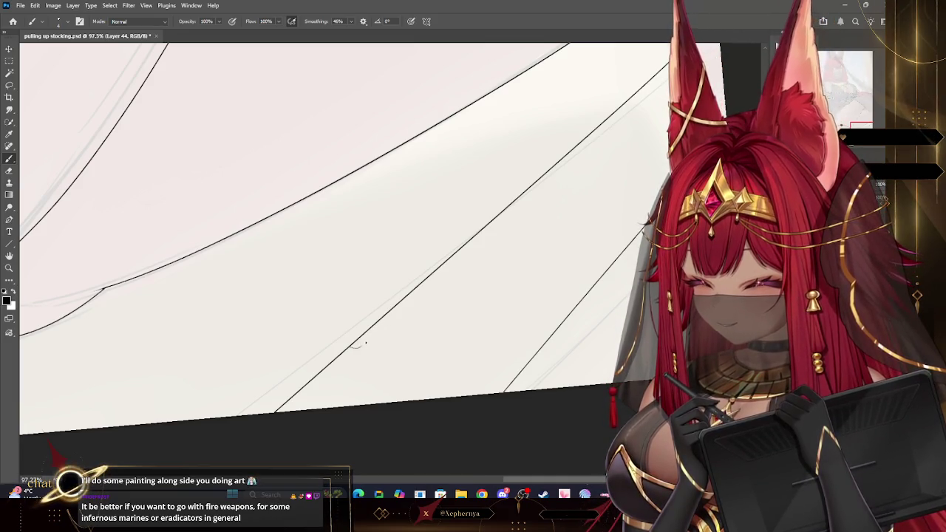
{"action": "left_click_drag", "start_coordinate": [406, 346], "coordinate": [428, 325]}
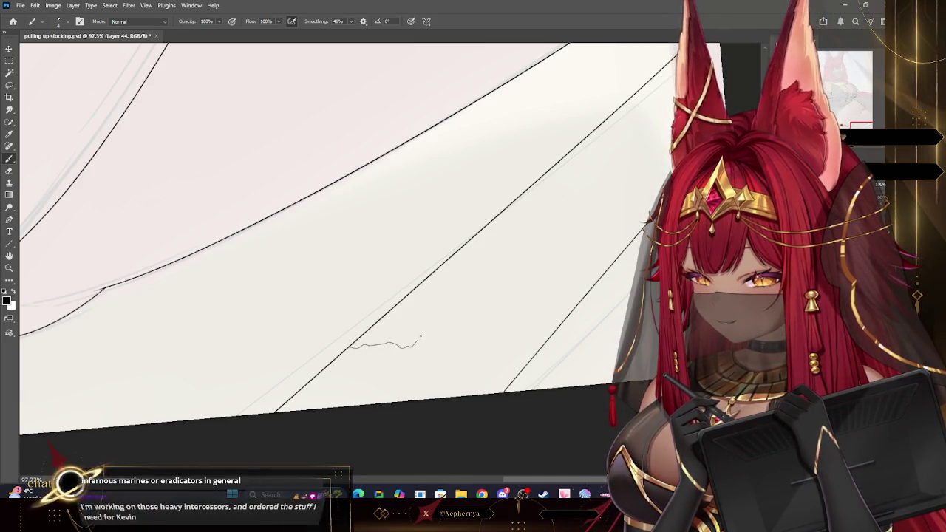
{"action": "left_click_drag", "start_coordinate": [447, 275], "coordinate": [455, 260]}
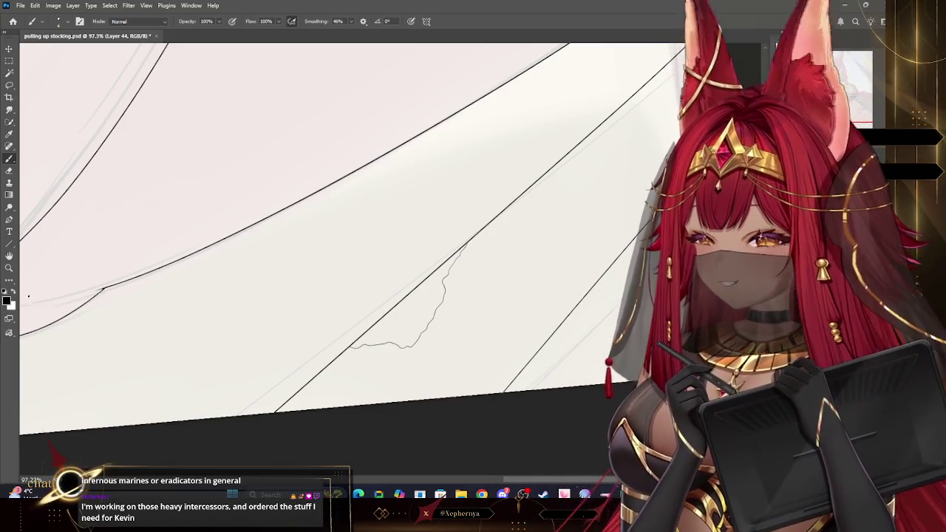
{"action": "key", "text": "z"}
{"action": "left_click_drag", "start_coordinate": [372, 345], "coordinate": [414, 345]}
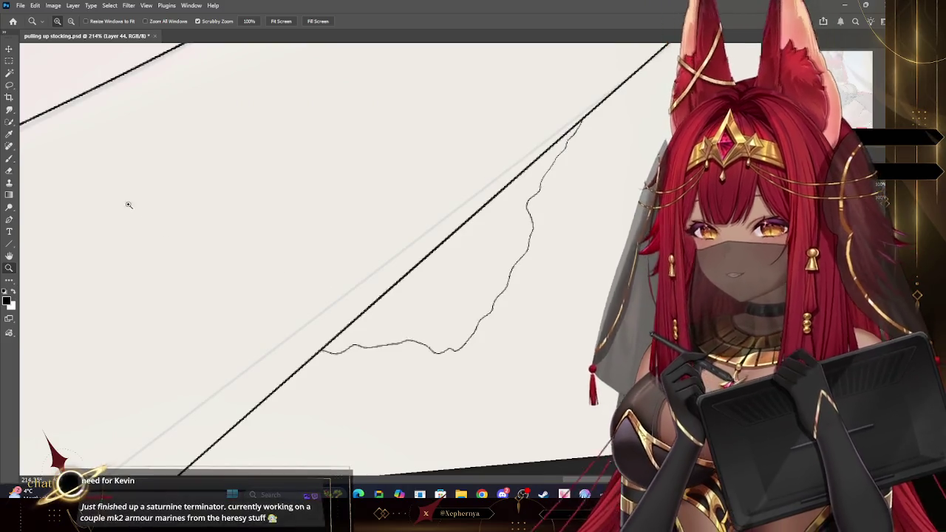
Brush the outline up and right across the diagonal line, then return to Chrome.
{"action": "key", "text": "b"}
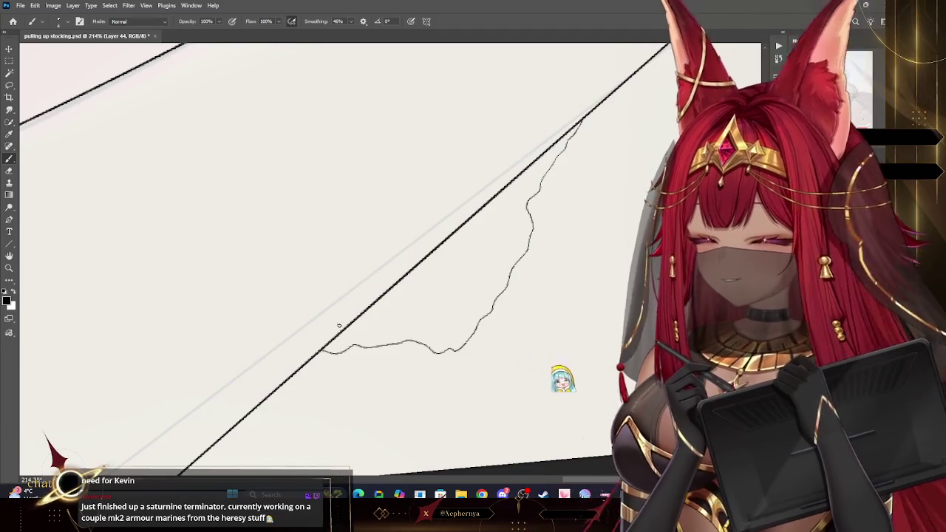
{"action": "left_click_drag", "start_coordinate": [322, 349], "coordinate": [304, 305]}
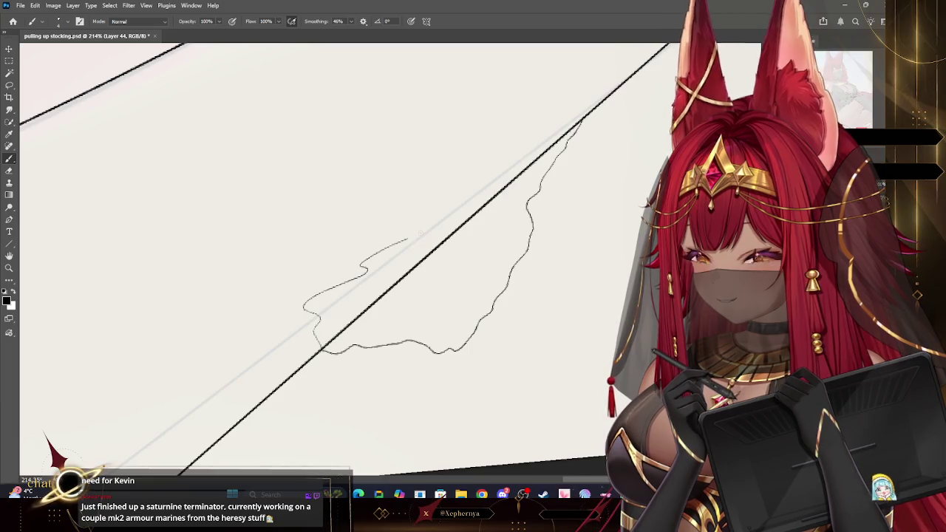
{"action": "left_click_drag", "start_coordinate": [430, 198], "coordinate": [526, 153]}
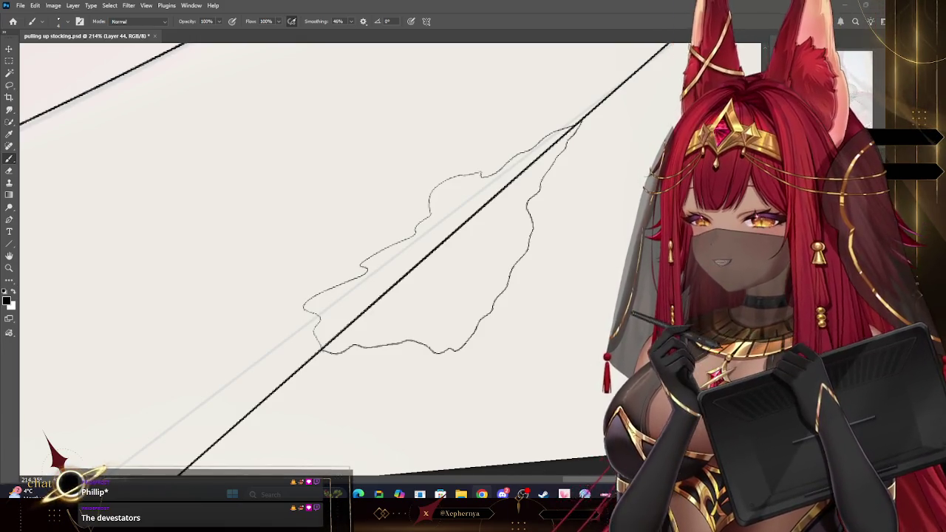
{"action": "key", "text": "alt+Tab"}
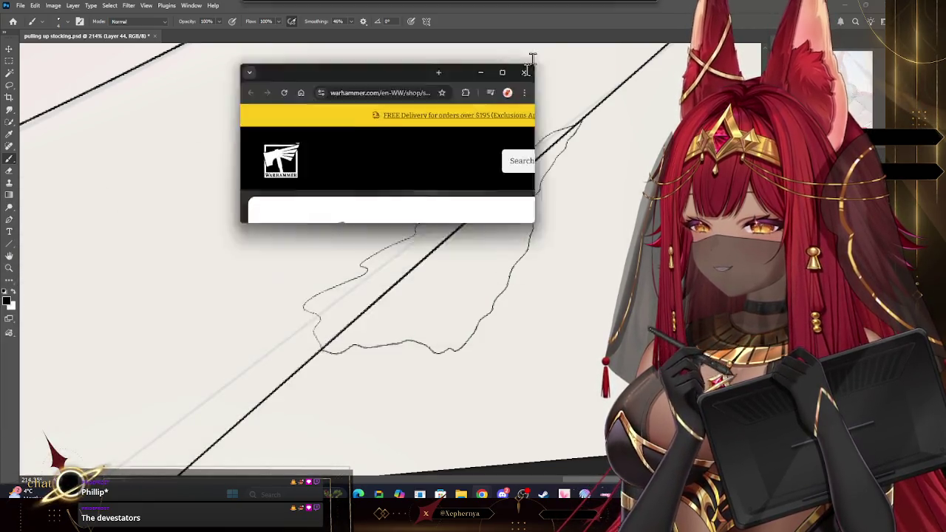
Open the product image in a new tab, go back to the Desolation Squad page, then Photoshop.
{"action": "scroll", "coordinate": [433, 311], "scroll_direction": "down", "scroll_amount": 2}
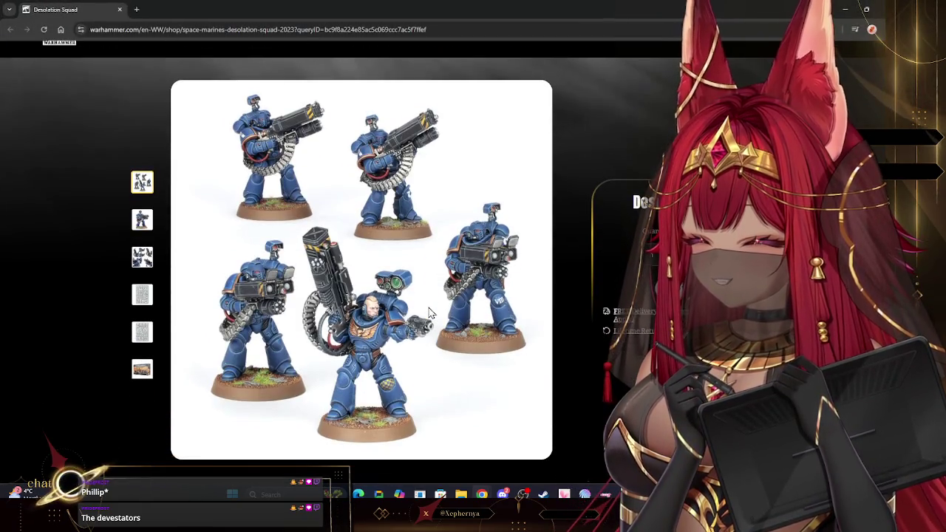
{"action": "right_click", "coordinate": [358, 226]}
{"action": "left_click", "coordinate": [384, 231]}
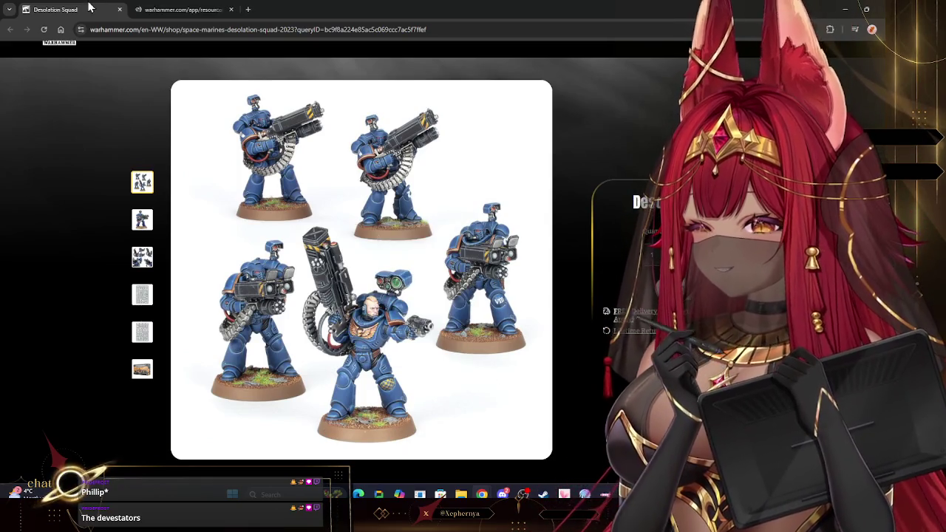
{"action": "key", "text": "ctrl+Tab"}
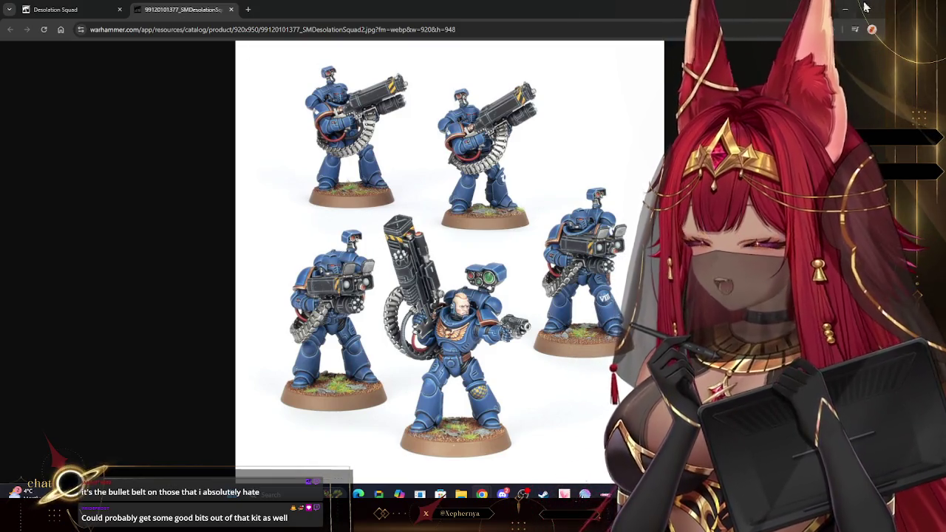
{"action": "key", "text": "ctrl+shift+Tab"}
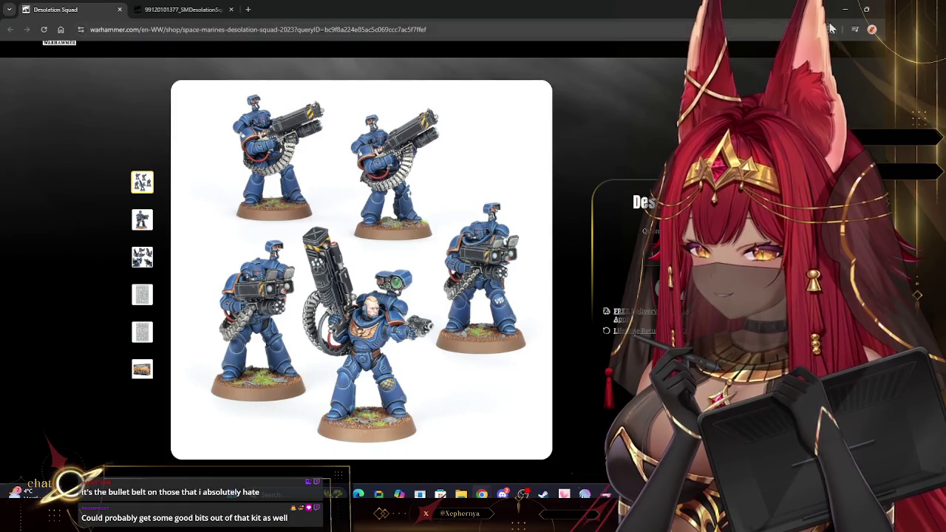
{"action": "key", "text": "alt+Tab"}
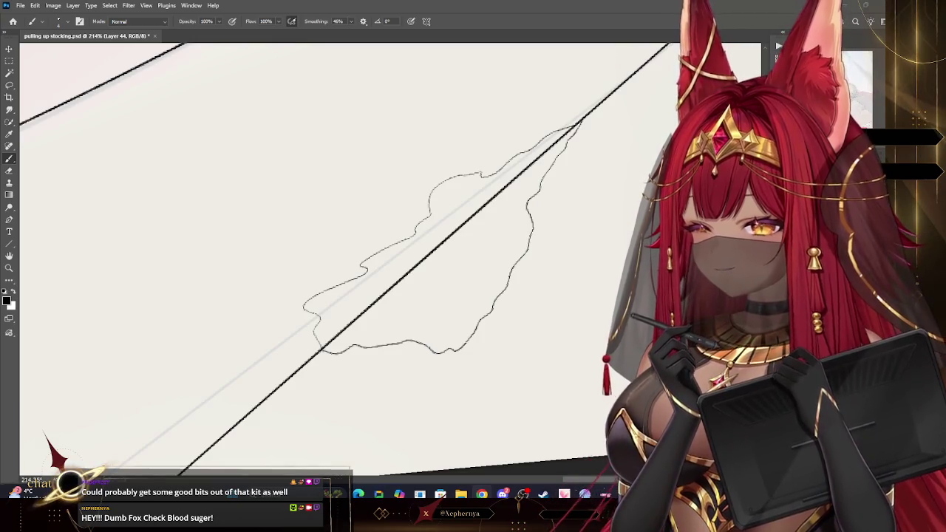
Erase the diagonal line segment crossing the ragged outline.
{"action": "left_click", "coordinate": [9, 171]}
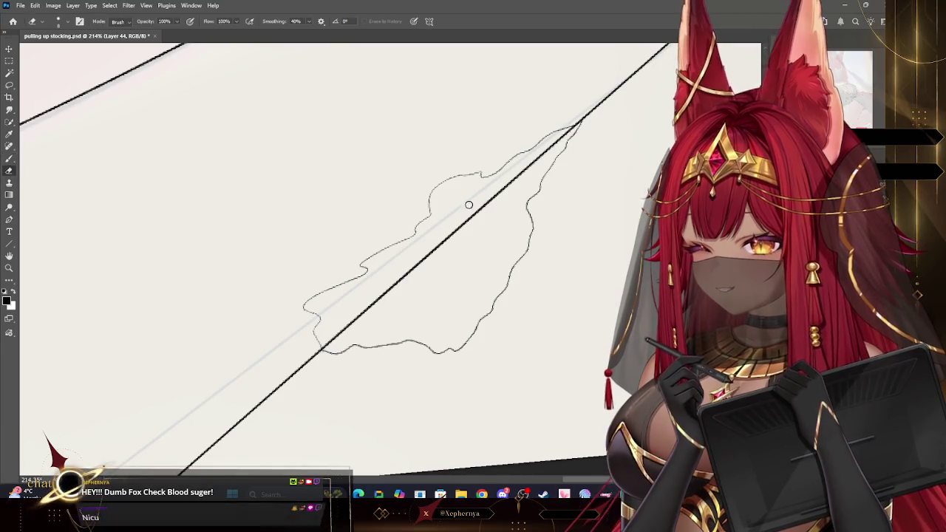
{"action": "left_click_drag", "start_coordinate": [473, 216], "coordinate": [380, 299]}
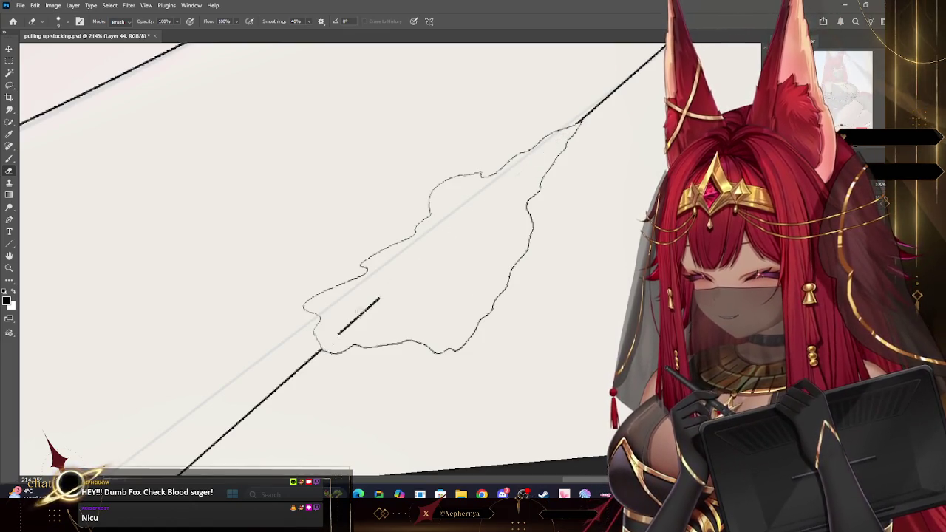
{"action": "left_click", "coordinate": [9, 268]}
{"action": "scroll", "coordinate": [365, 343], "scroll_direction": "down", "scroll_amount": 5}
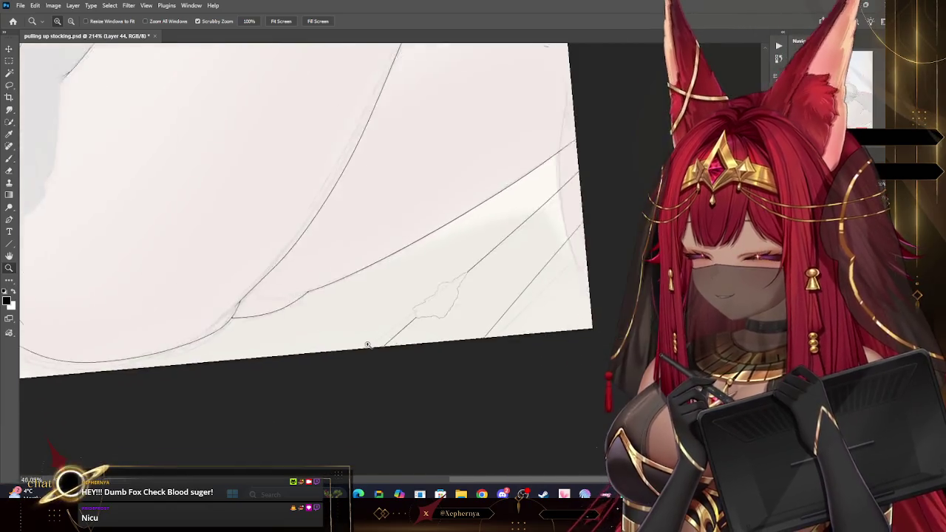
{"action": "scroll", "coordinate": [353, 352], "scroll_direction": "down", "scroll_amount": 3}
{"action": "scroll", "coordinate": [402, 326], "scroll_direction": "down", "scroll_amount": 2}
{"action": "scroll", "coordinate": [402, 326], "scroll_direction": "up", "scroll_amount": 3}
{"action": "scroll", "coordinate": [532, 284], "scroll_direction": "up", "scroll_amount": 3}
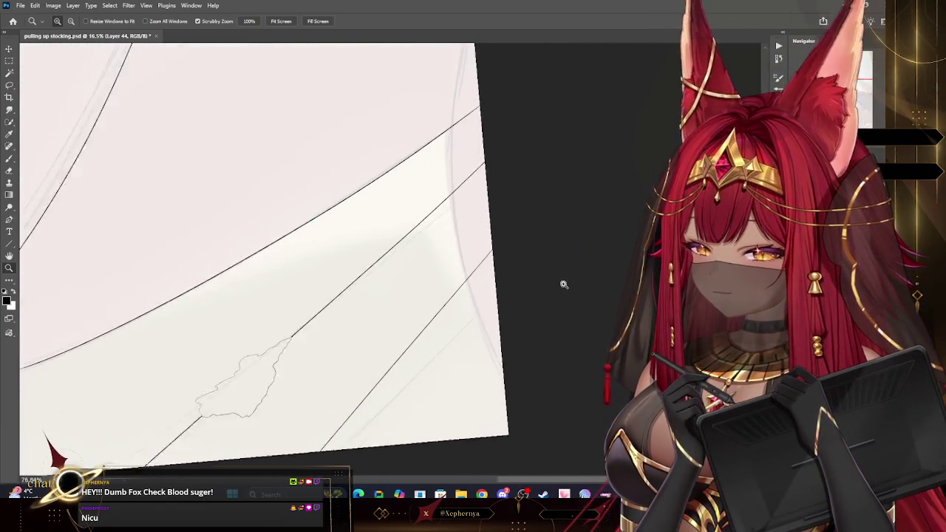
{"action": "key", "text": "b"}
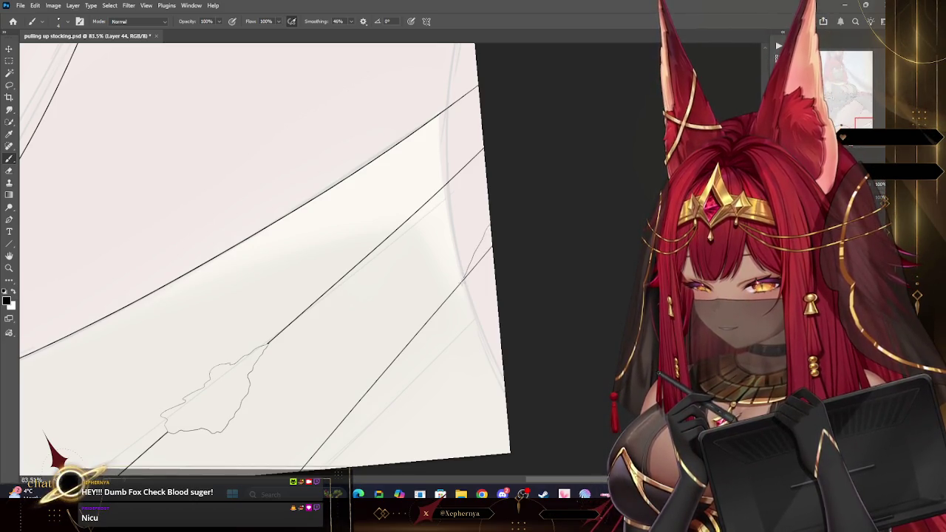
Zoom in and touch up the junction where the lines meet with eraser and brush.
{"action": "key", "text": "e"}
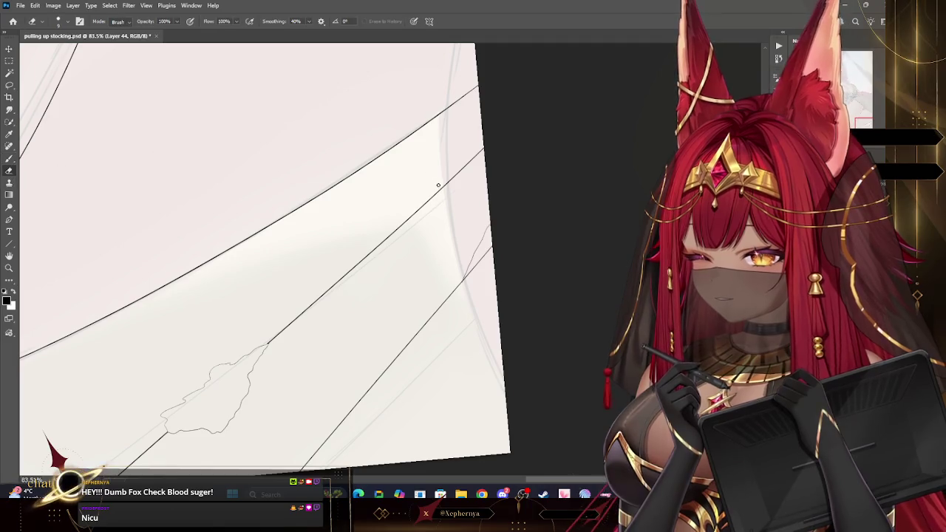
{"action": "key", "text": "z"}
{"action": "left_click_drag", "start_coordinate": [503, 281], "coordinate": [539, 281]}
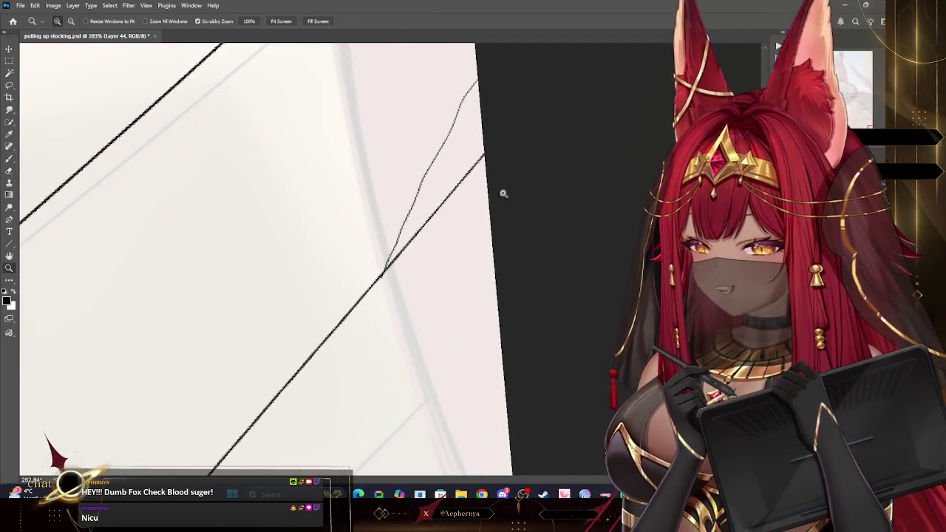
{"action": "left_click", "coordinate": [9, 172]}
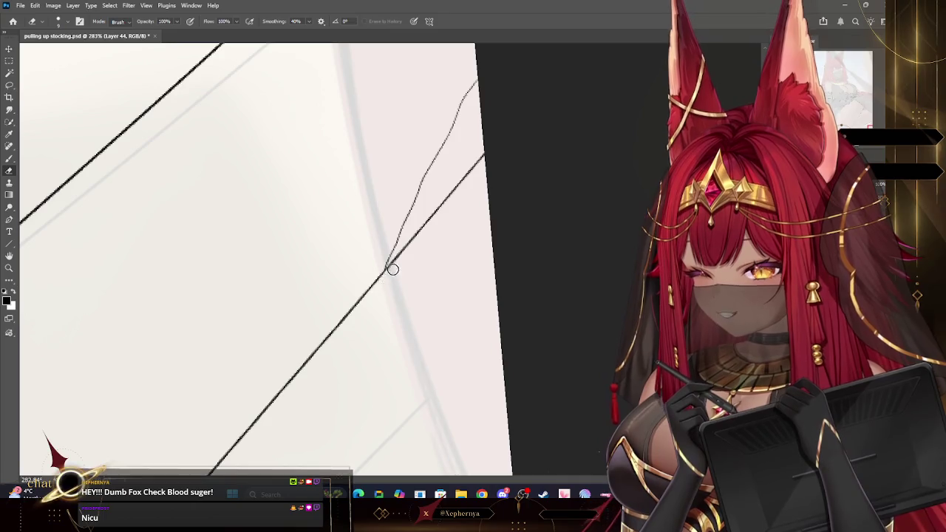
{"action": "key", "text": "b"}
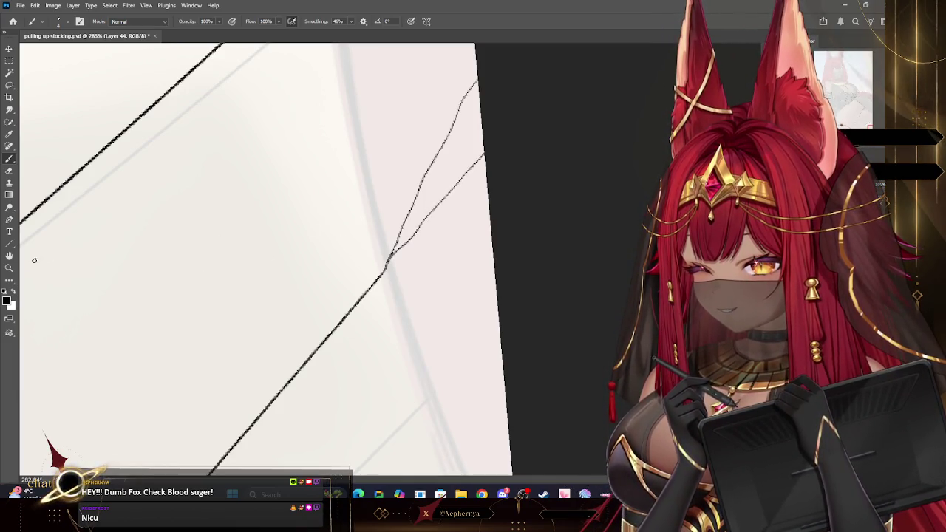
{"action": "key", "text": "z"}
{"action": "scroll", "coordinate": [292, 236], "scroll_direction": "down", "scroll_amount": 3}
{"action": "scroll", "coordinate": [332, 338], "scroll_direction": "down", "scroll_amount": 3}
{"action": "scroll", "coordinate": [448, 266], "scroll_direction": "down", "scroll_amount": 2}
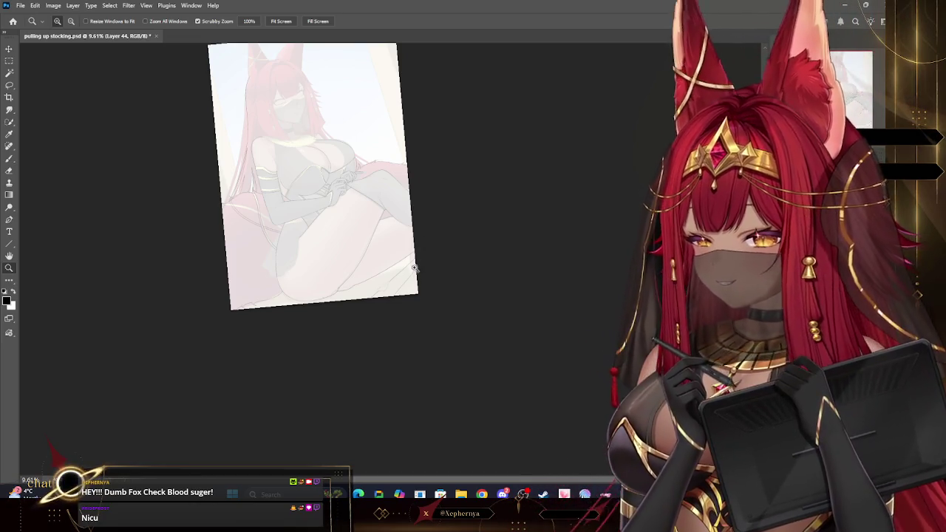
Zoom to about 35% on the character's head and upper body.
{"action": "scroll", "coordinate": [369, 113], "scroll_direction": "up", "scroll_amount": 1}
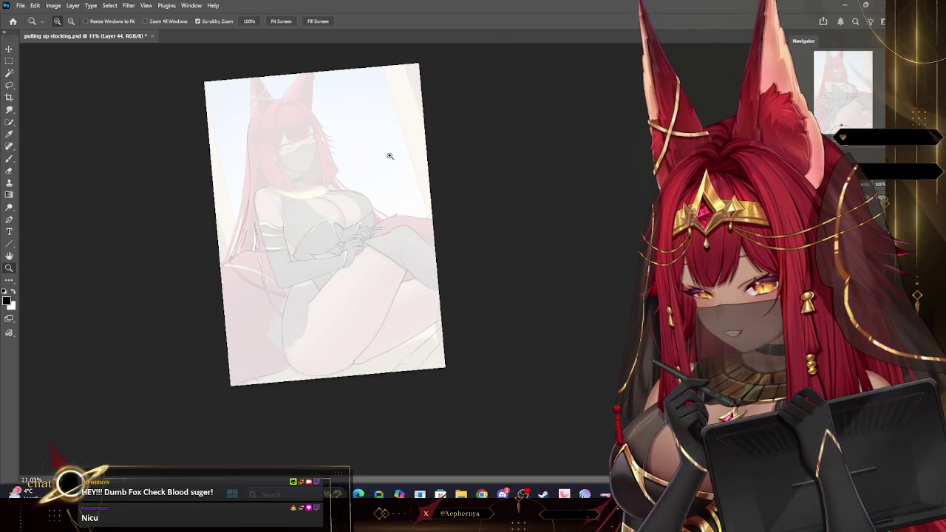
{"action": "scroll", "coordinate": [348, 122], "scroll_direction": "up", "scroll_amount": 2}
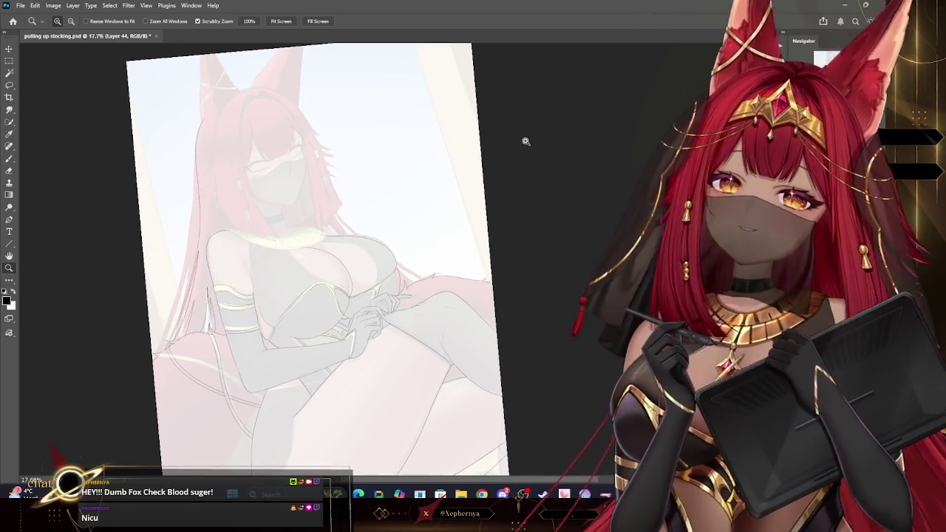
{"action": "scroll", "coordinate": [318, 96], "scroll_direction": "up", "scroll_amount": 3}
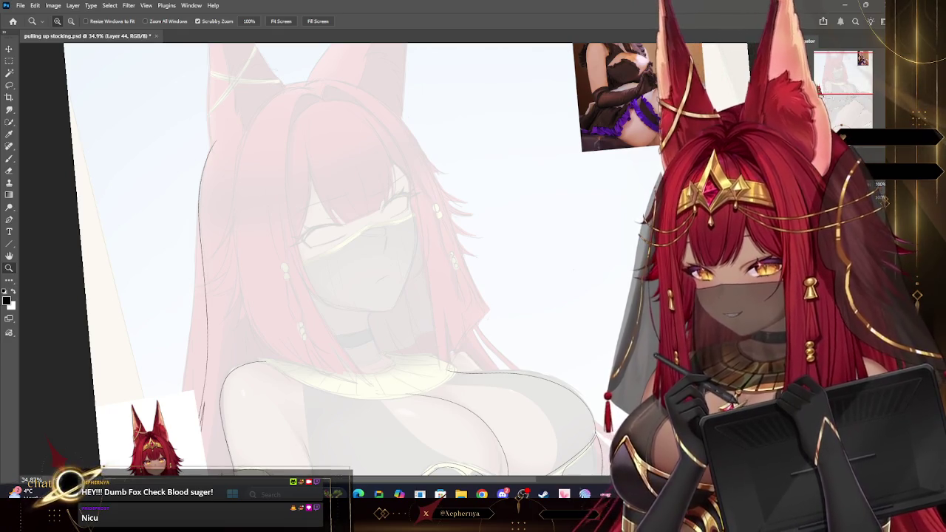
{"action": "left_click", "coordinate": [10, 85]}
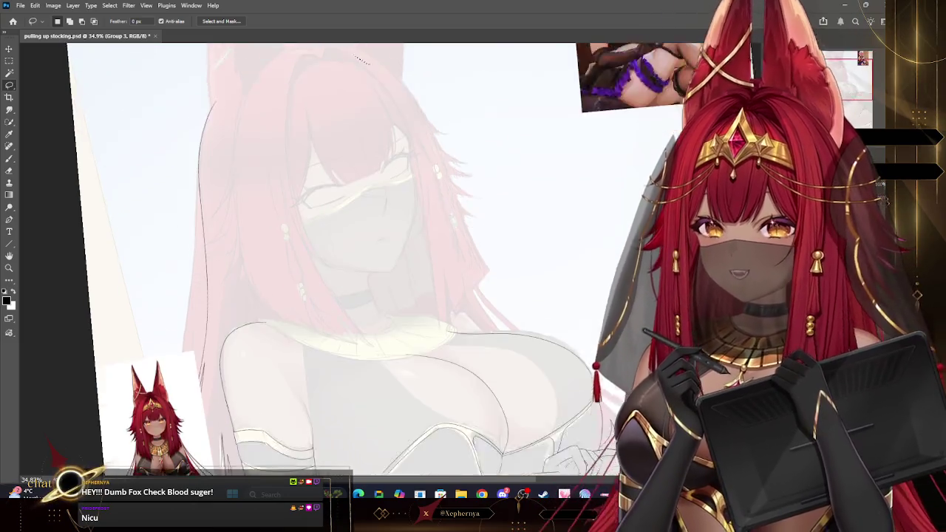
Lasso the reference figure's head, copy it, and paste it as a new layer.
{"action": "scroll", "coordinate": [512, 146], "scroll_direction": "down", "scroll_amount": 5}
{"action": "left_click_drag", "start_coordinate": [140, 255], "coordinate": [139, 256]}
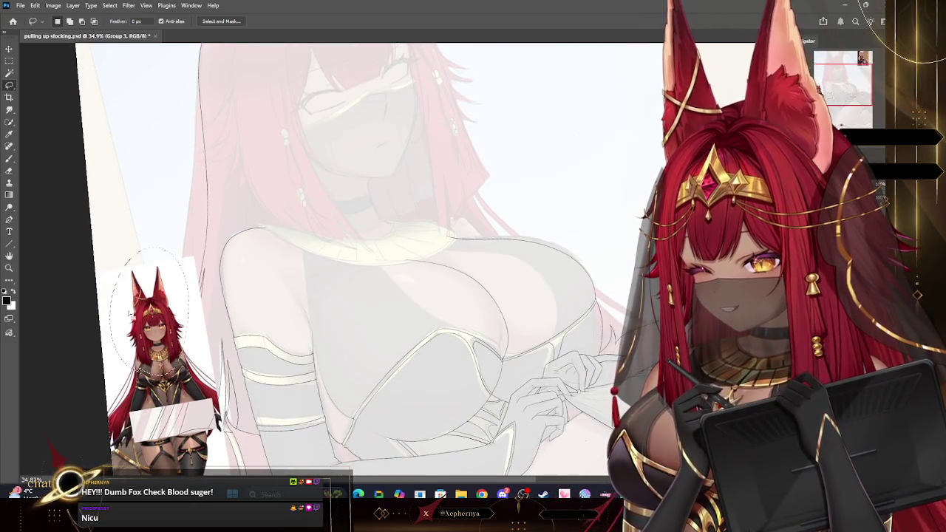
{"action": "left_click", "coordinate": [34, 5]}
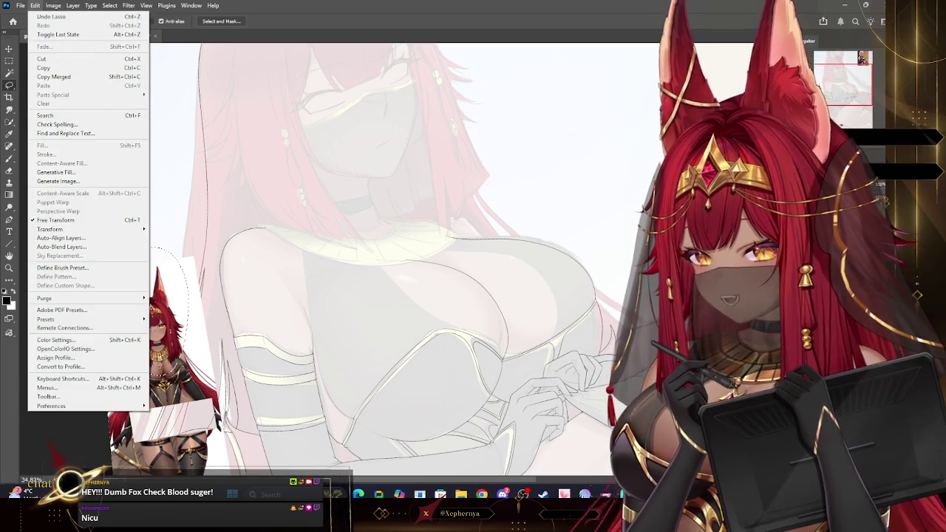
{"action": "left_click", "coordinate": [87, 61]}
{"action": "left_click", "coordinate": [35, 5]}
{"action": "left_click", "coordinate": [44, 67]}
{"action": "left_click", "coordinate": [35, 5]}
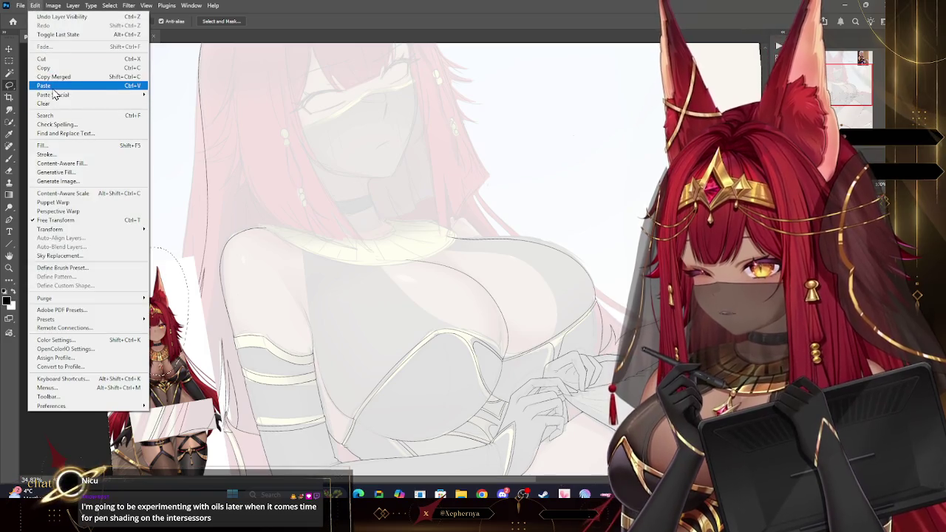
{"action": "left_click", "coordinate": [43, 85]}
Scale the pasted head to 180.69% and move it to the canvas top right.
{"action": "key", "text": "v"}
{"action": "key", "text": "ctrl+t"}
{"action": "left_click_drag", "start_coordinate": [184, 252], "coordinate": [318, 140]}
{"action": "left_click_drag", "start_coordinate": [414, 170], "coordinate": [642, 61]}
{"action": "key", "text": "Return"}
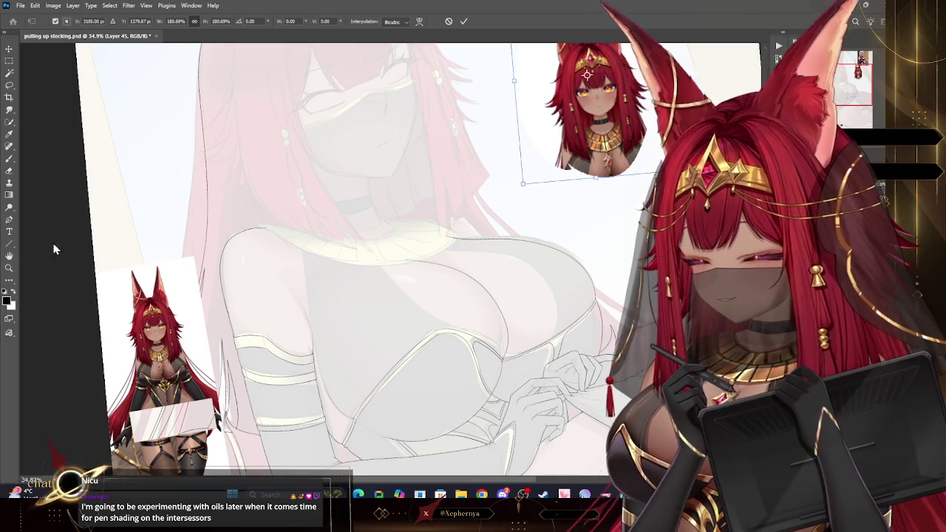
{"action": "key", "text": "z"}
{"action": "left_click", "coordinate": [488, 187], "text": "alt"}
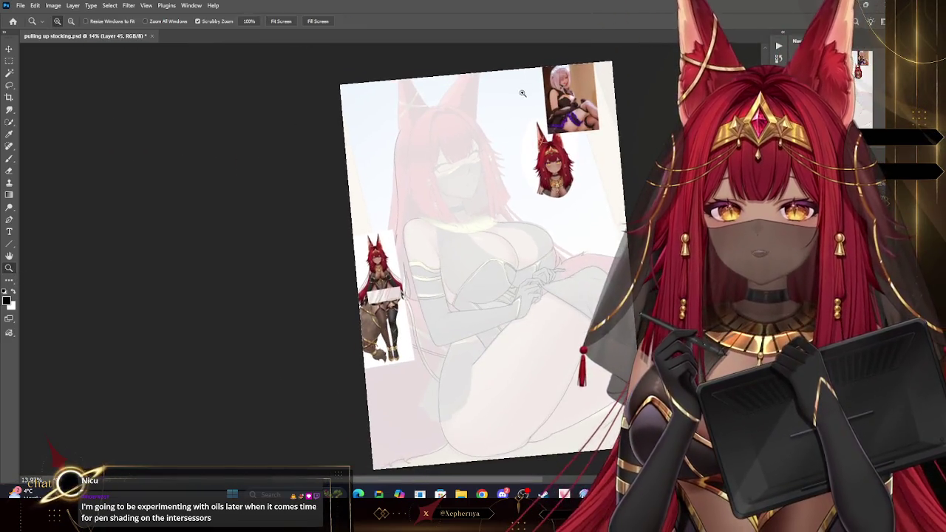
{"action": "left_click", "coordinate": [569, 152], "text": "alt"}
{"action": "left_click_drag", "start_coordinate": [568, 153], "coordinate": [593, 146]}
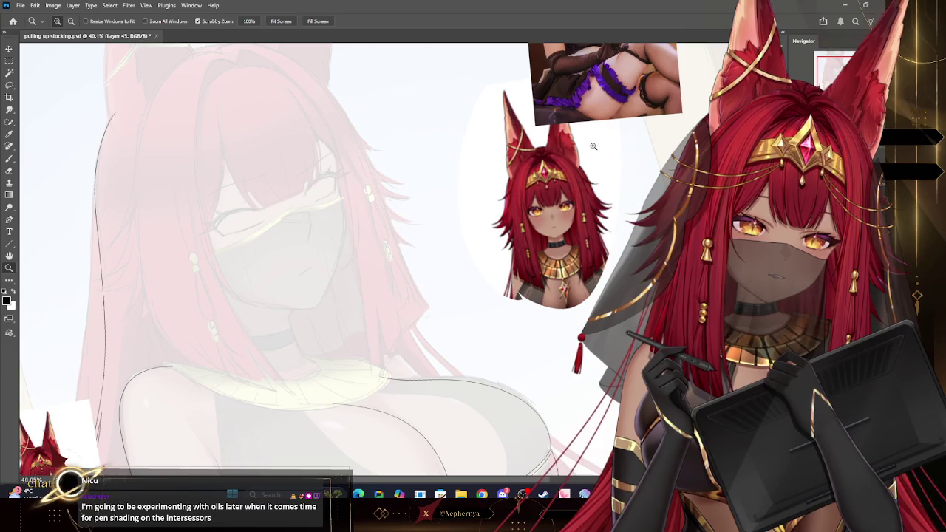
{"action": "key", "text": "r"}
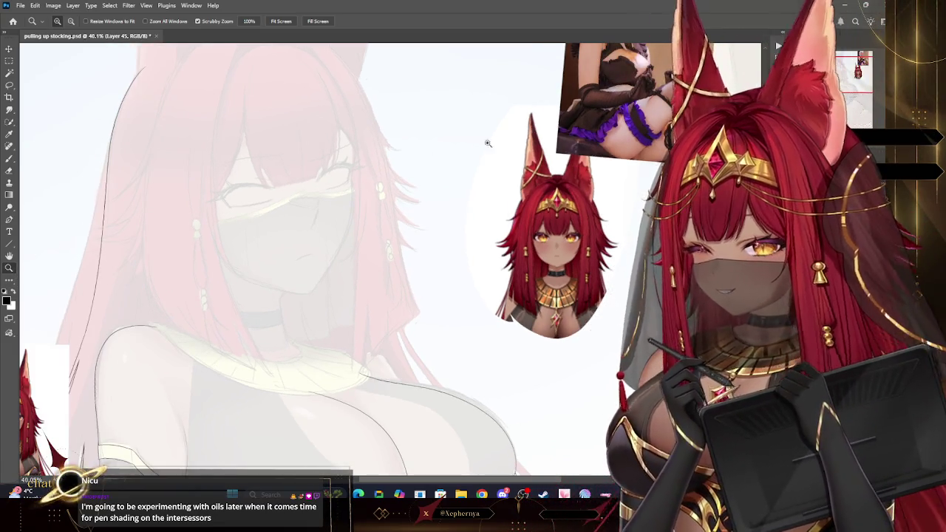
{"action": "left_click_drag", "start_coordinate": [455, 145], "coordinate": [617, 153]}
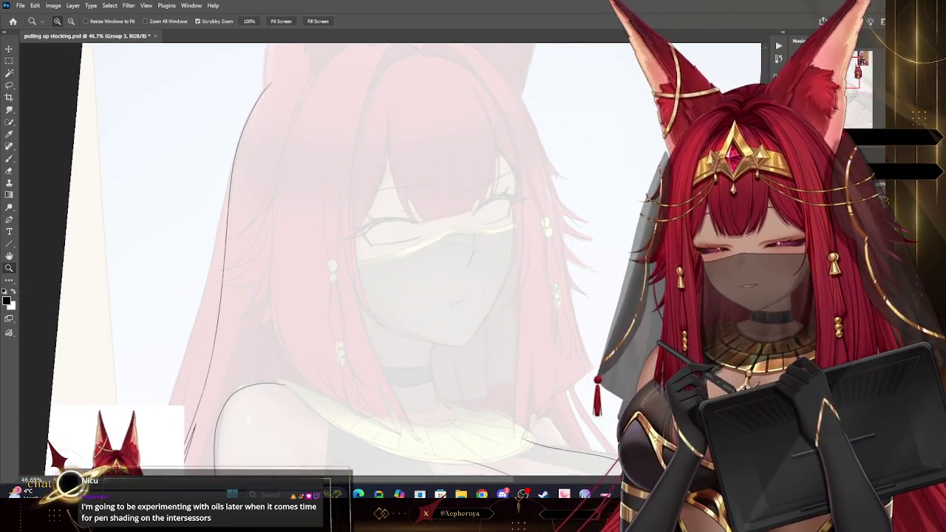
{"action": "left_click", "coordinate": [560, 337], "text": "ctrl"}
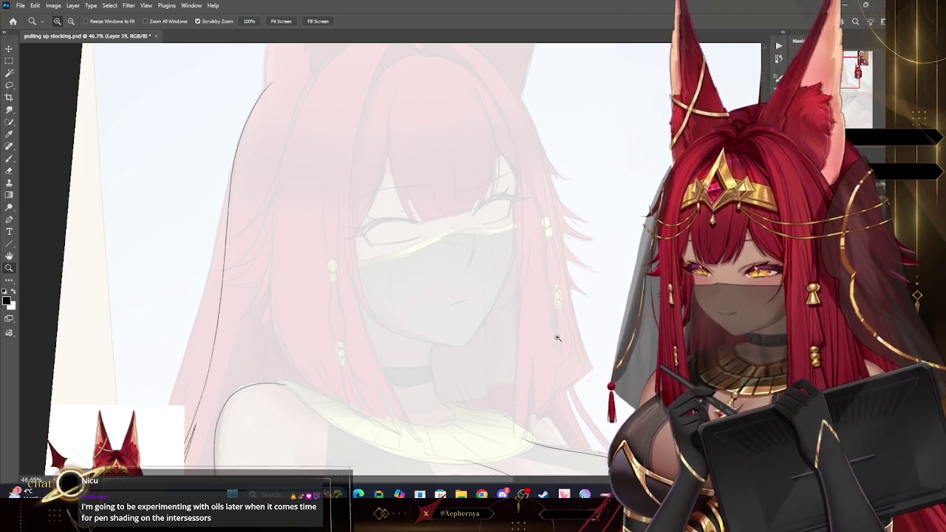
{"action": "left_click_drag", "start_coordinate": [560, 336], "coordinate": [529, 325]}
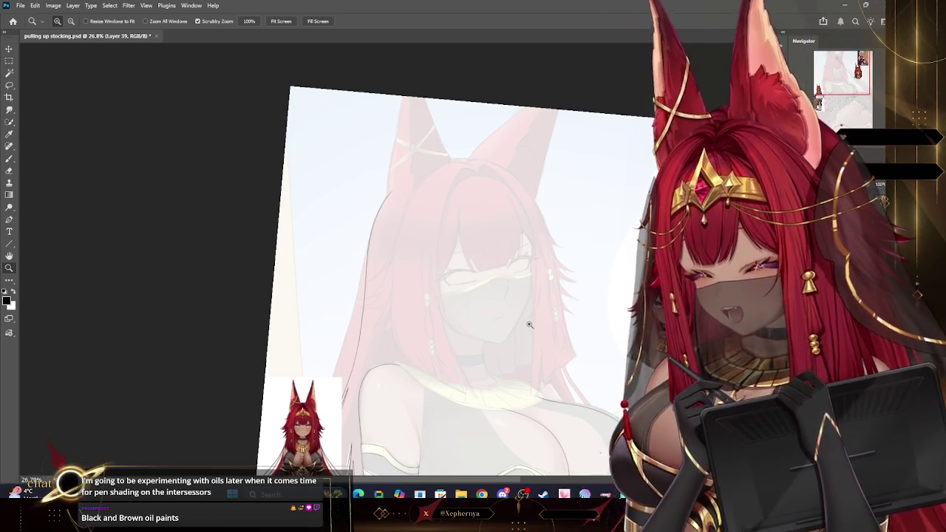
{"action": "left_click_drag", "start_coordinate": [532, 167], "coordinate": [529, 273]}
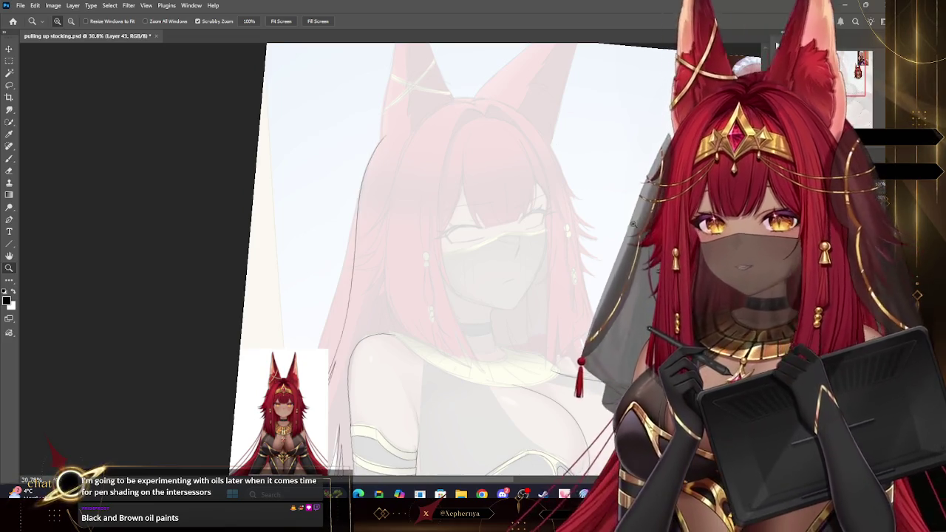
{"action": "left_click_drag", "start_coordinate": [628, 218], "coordinate": [638, 216]}
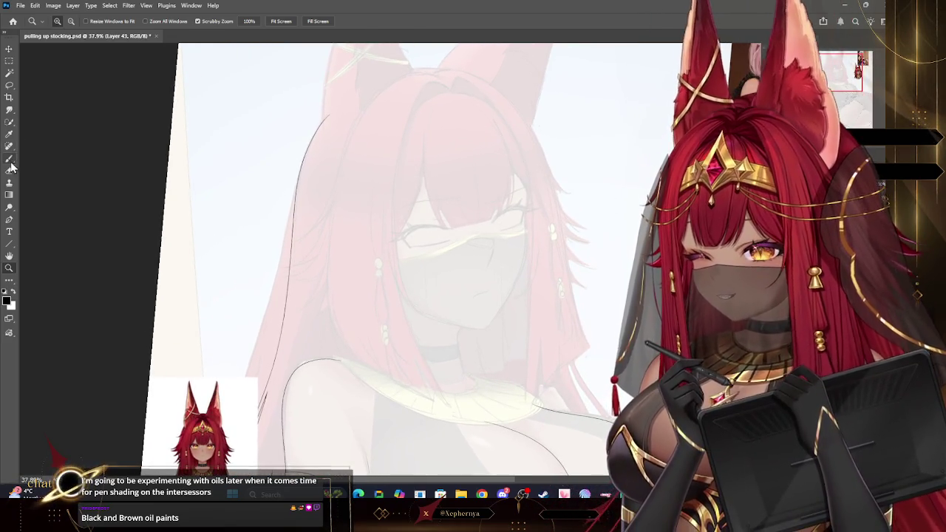
Ink a long curved hair strand from the head's top downward, redoing strokes until it fits.
{"action": "left_click", "coordinate": [8, 159]}
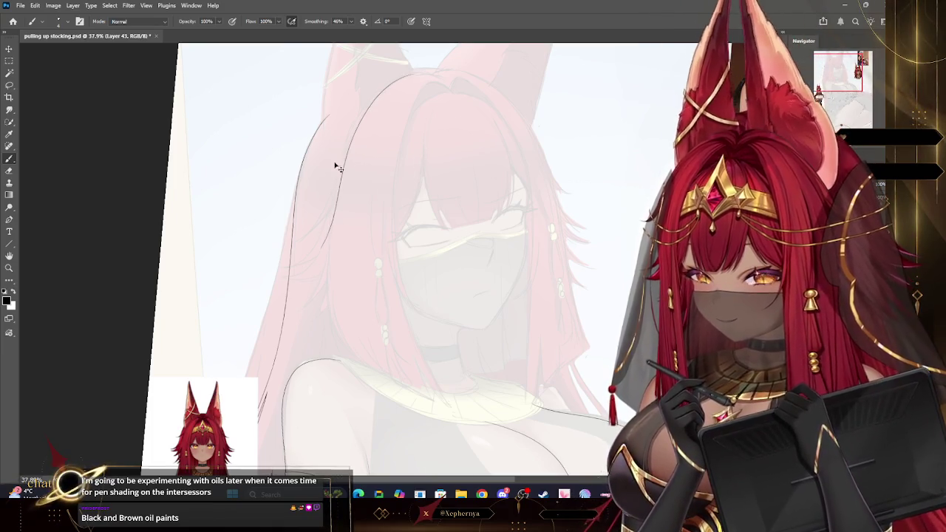
{"action": "key", "text": "ctrl+z"}
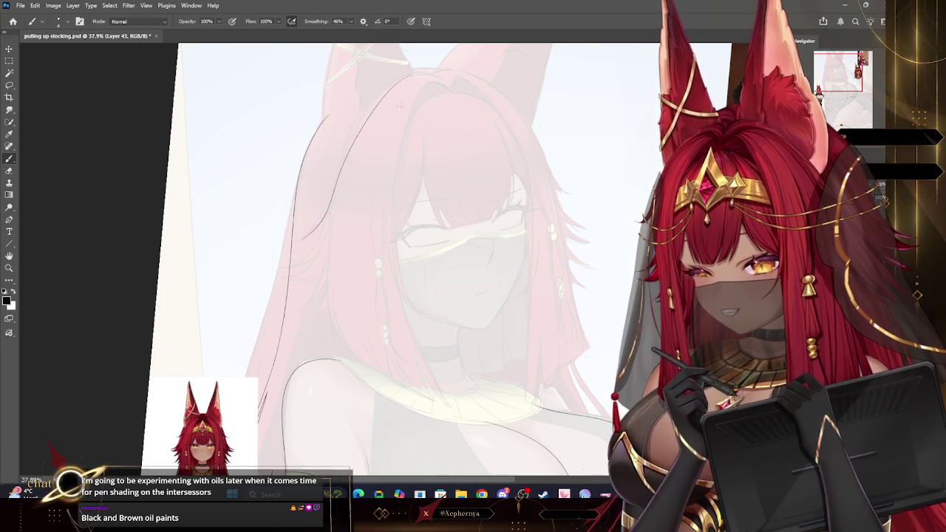
{"action": "left_click_drag", "start_coordinate": [411, 74], "coordinate": [325, 229]}
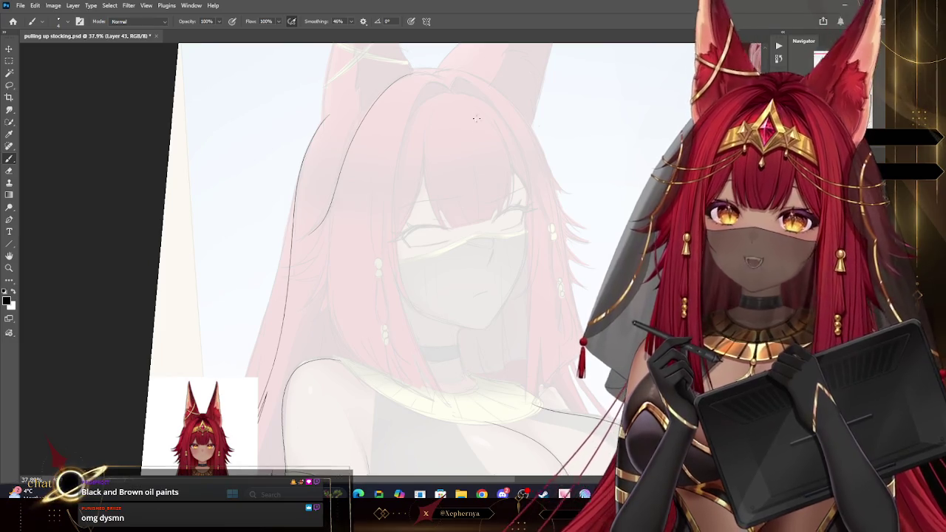
{"action": "key", "text": "ctrl+z"}
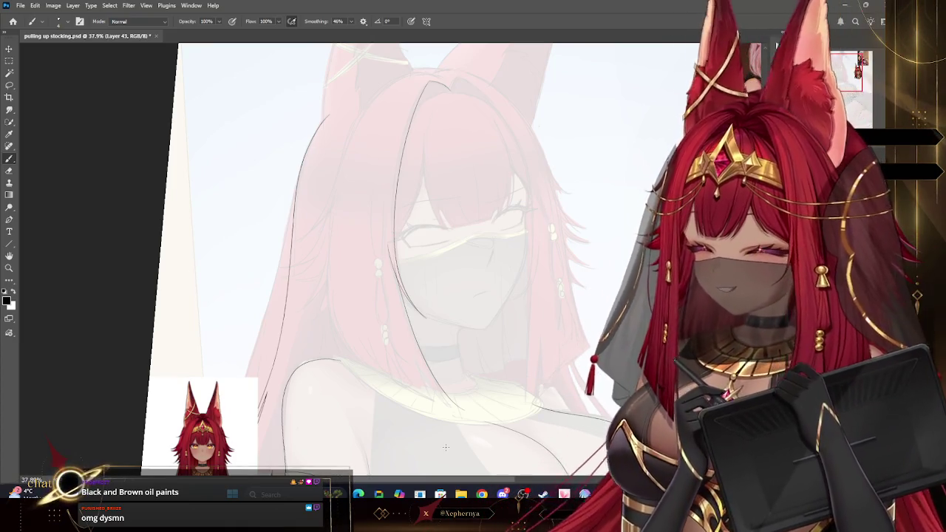
{"action": "key", "text": "z"}
{"action": "left_click_drag", "start_coordinate": [422, 295], "coordinate": [388, 211]}
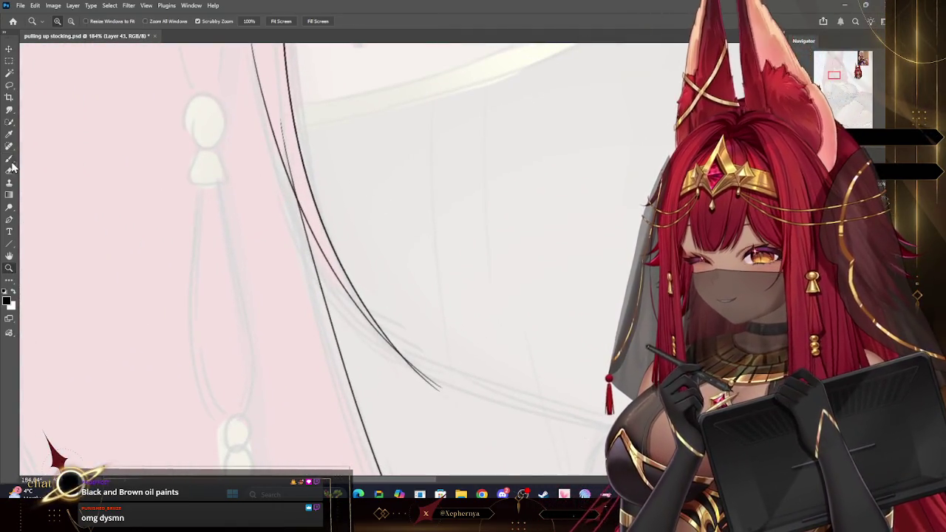
Erase the stray line to the left of the main hair strand curve.
{"action": "left_click", "coordinate": [10, 159]}
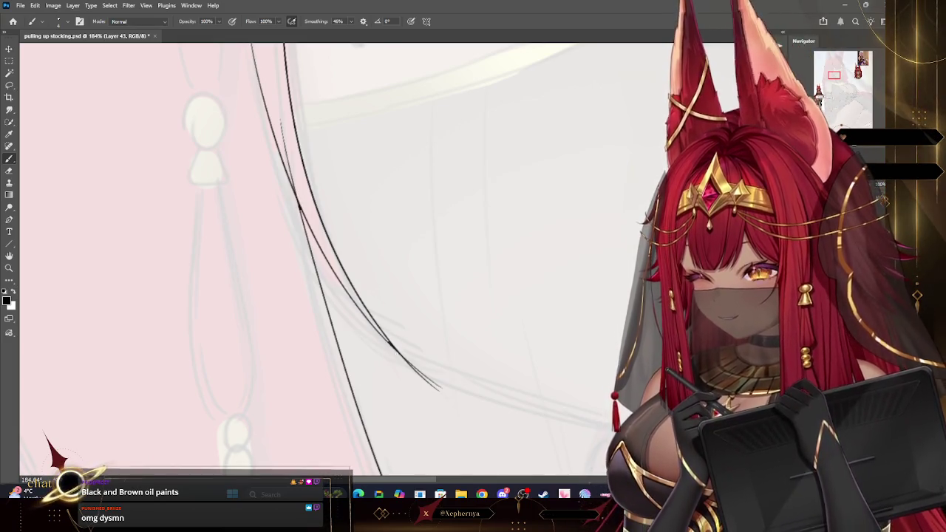
{"action": "left_click", "coordinate": [9, 172]}
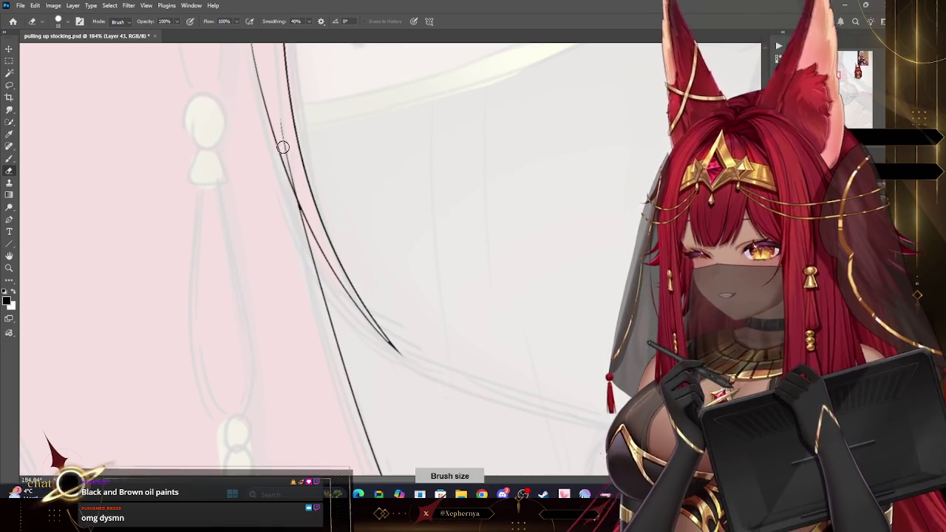
{"action": "left_click", "coordinate": [9, 268]}
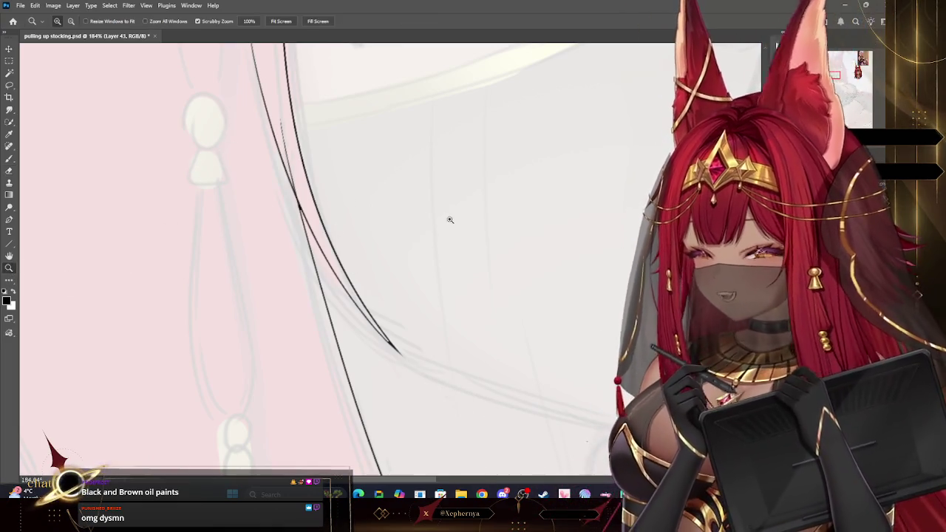
{"action": "scroll", "coordinate": [446, 215], "scroll_direction": "down", "scroll_amount": 3}
{"action": "scroll", "coordinate": [422, 222], "scroll_direction": "down", "scroll_amount": 3}
{"action": "scroll", "coordinate": [452, 177], "scroll_direction": "up", "scroll_amount": 3}
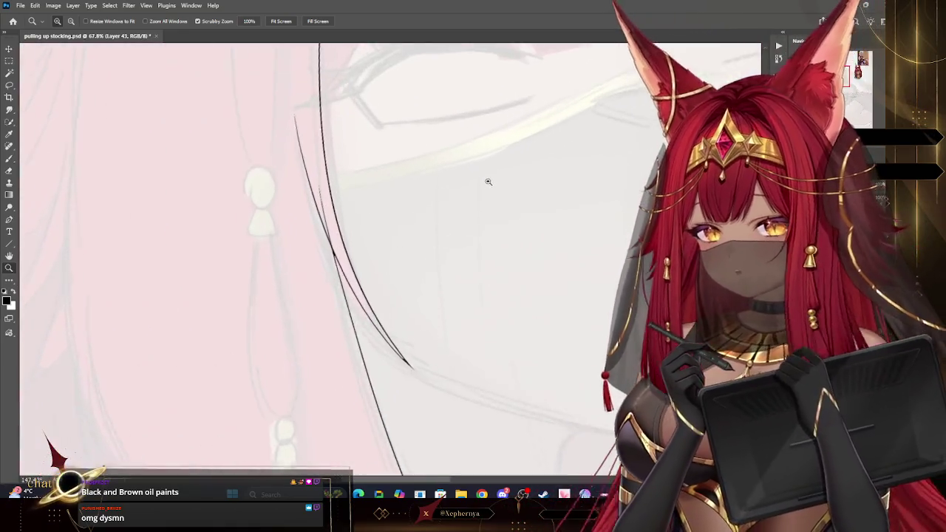
{"action": "scroll", "coordinate": [485, 180], "scroll_direction": "up", "scroll_amount": 2}
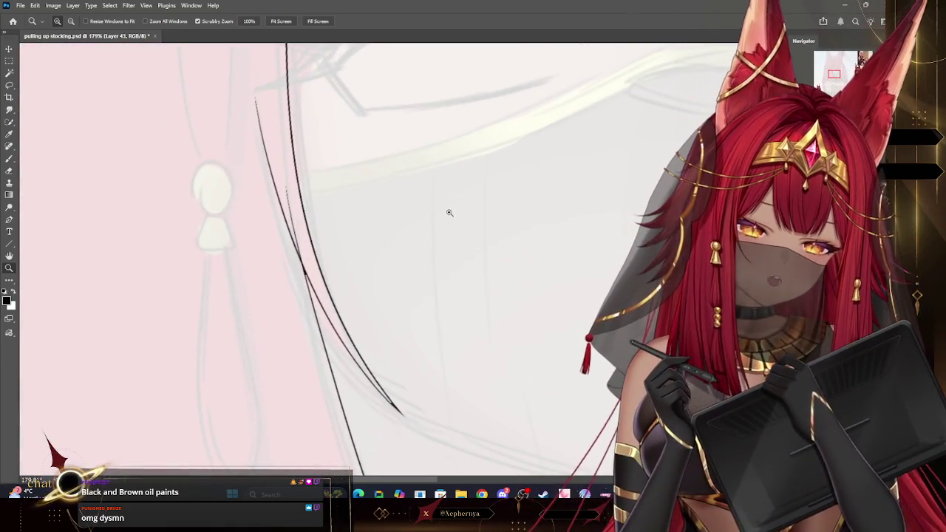
{"action": "left_click", "coordinate": [430, 208]}
{"action": "scroll", "coordinate": [430, 208], "scroll_direction": "up", "scroll_amount": 2}
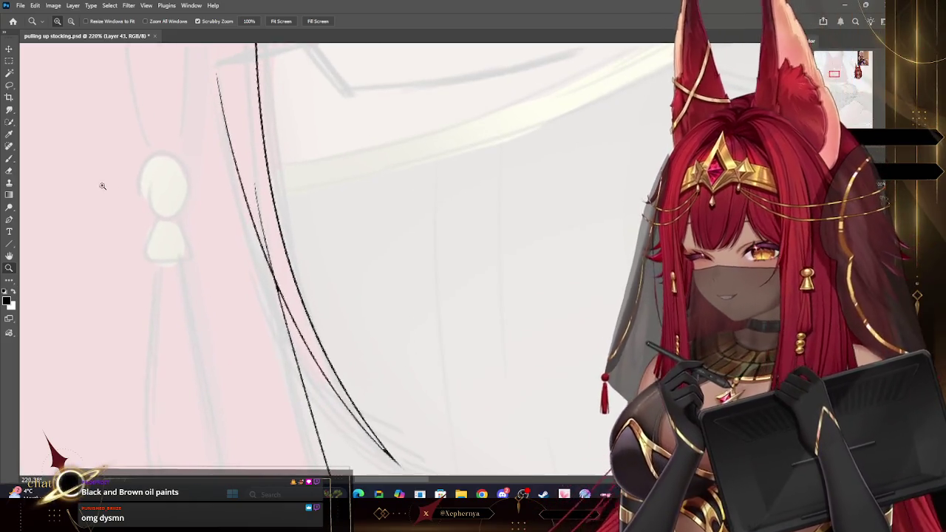
{"action": "left_click", "coordinate": [10, 172]}
{"action": "left_click_drag", "start_coordinate": [228, 148], "coordinate": [250, 214]}
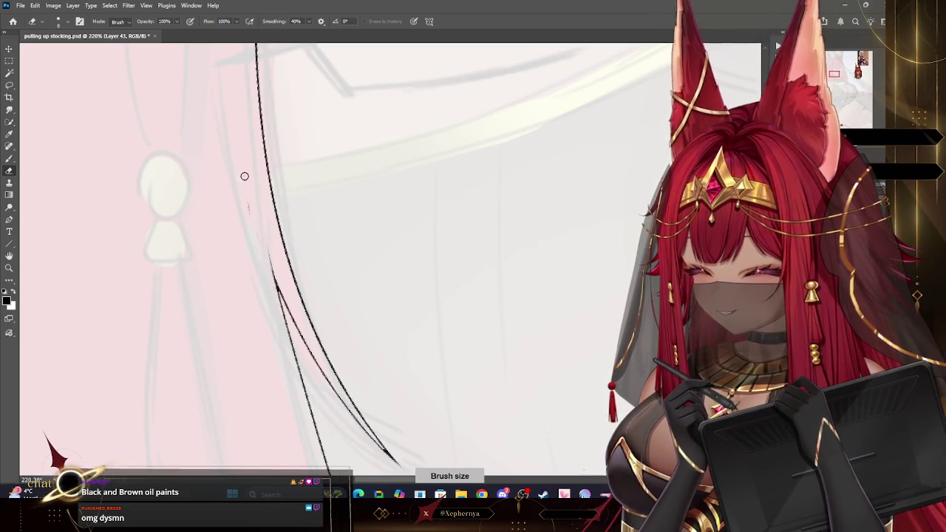
Zoom in on the head's top and ink the crown line down its other side.
{"action": "left_click", "coordinate": [9, 268]}
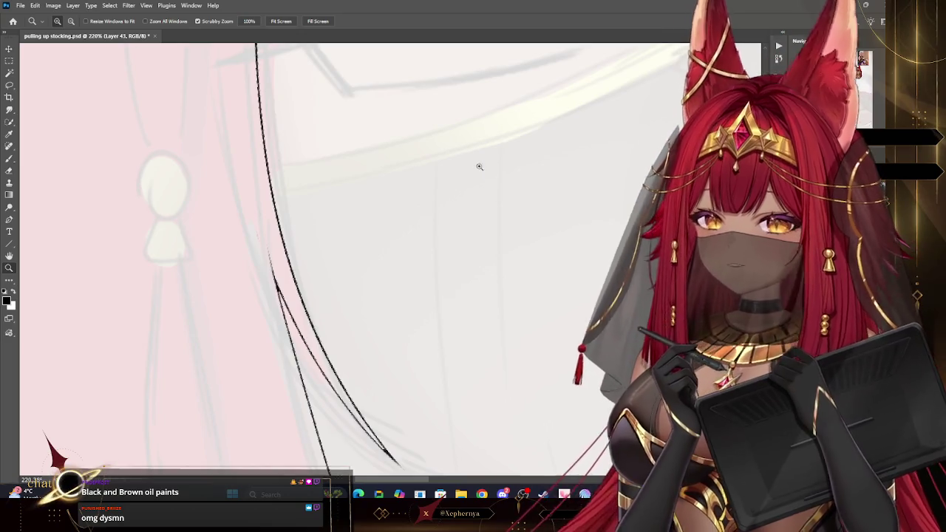
{"action": "left_click_drag", "start_coordinate": [490, 173], "coordinate": [453, 73]}
{"action": "scroll", "coordinate": [451, 197], "scroll_direction": "down", "scroll_amount": 5}
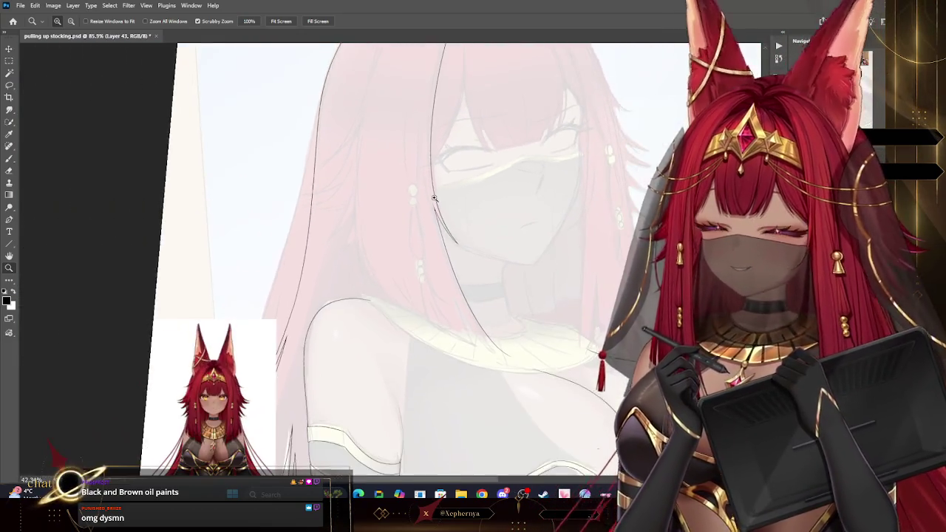
{"action": "left_click_drag", "start_coordinate": [455, 201], "coordinate": [534, 89]}
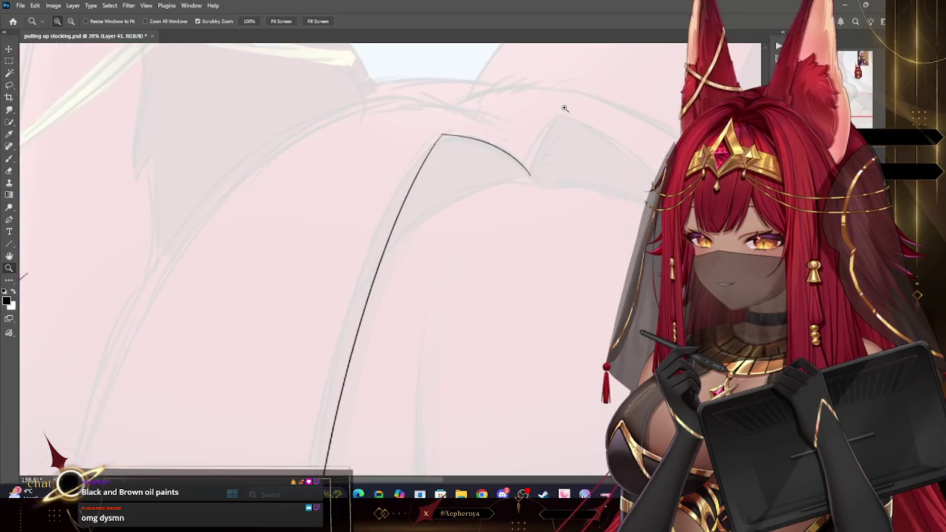
{"action": "key", "text": "e"}
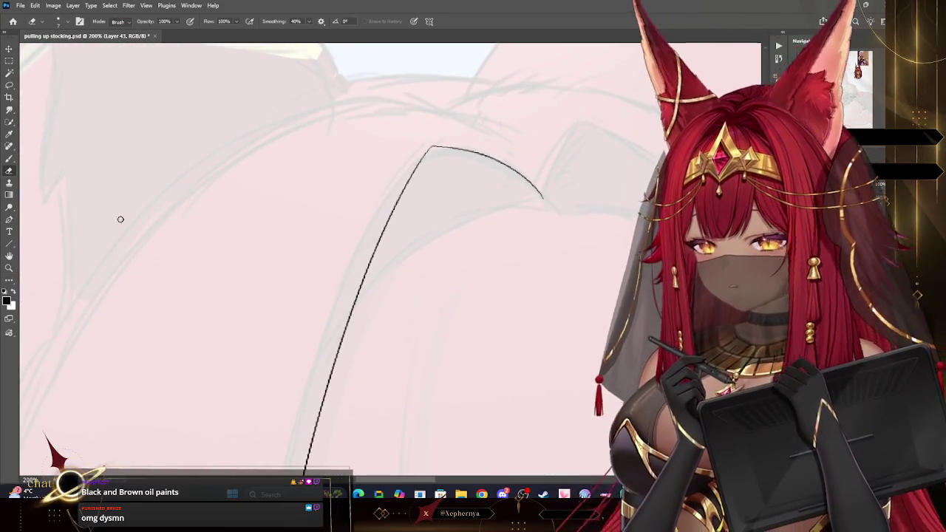
{"action": "key", "text": "z"}
{"action": "left_click_drag", "start_coordinate": [420, 137], "coordinate": [399, 101]}
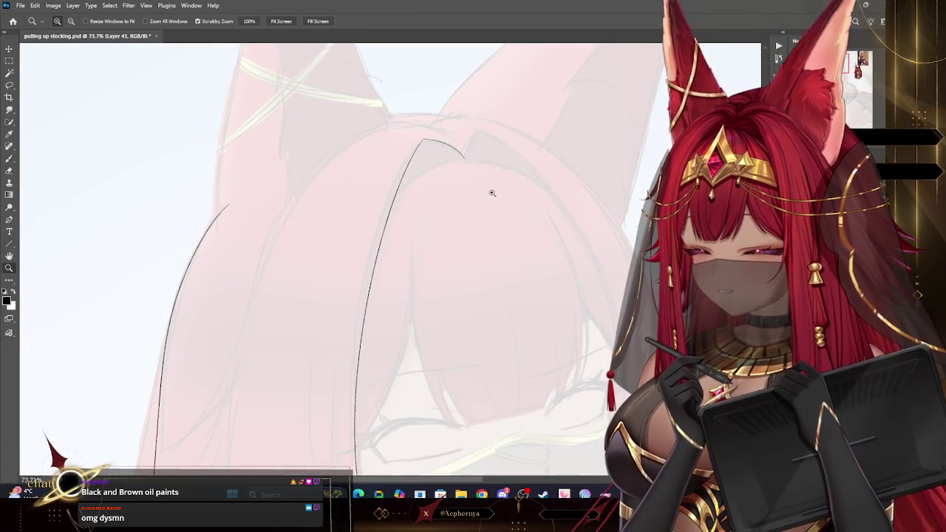
{"action": "left_click_drag", "start_coordinate": [478, 167], "coordinate": [414, 177]}
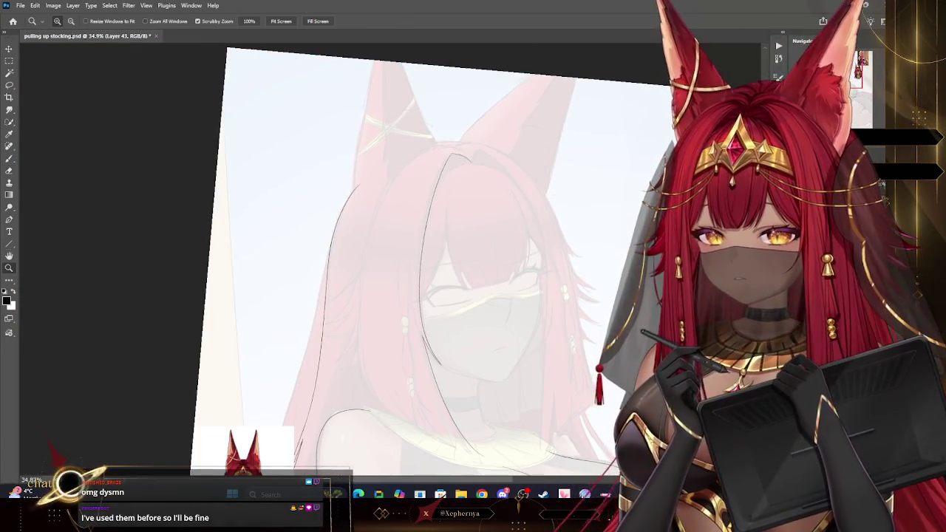
{"action": "left_click_drag", "start_coordinate": [528, 194], "coordinate": [522, 176]}
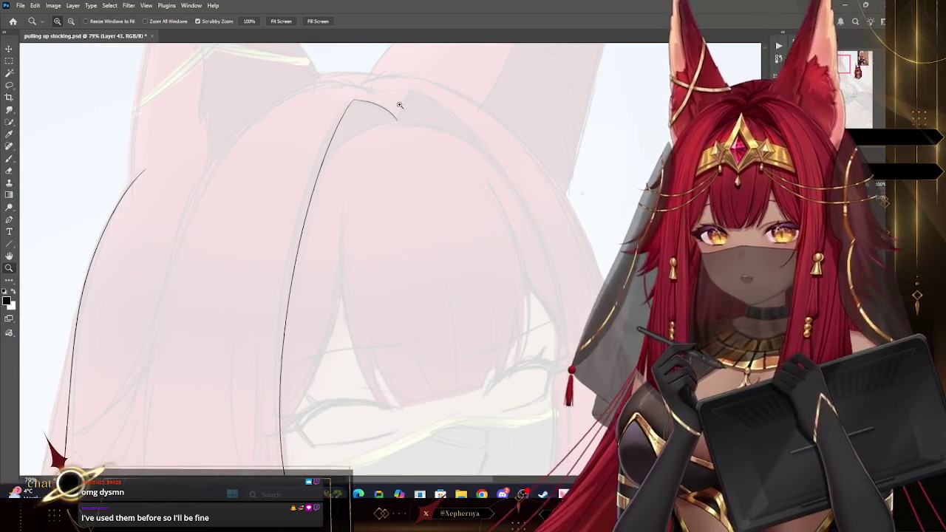
{"action": "mouse_move", "coordinate": [387, 86]}
{"action": "left_mouse_down"}
{"action": "mouse_move", "coordinate": [402, 99]}
{"action": "mouse_move", "coordinate": [386, 121]}
{"action": "left_mouse_up"}
{"action": "key", "text": "b"}
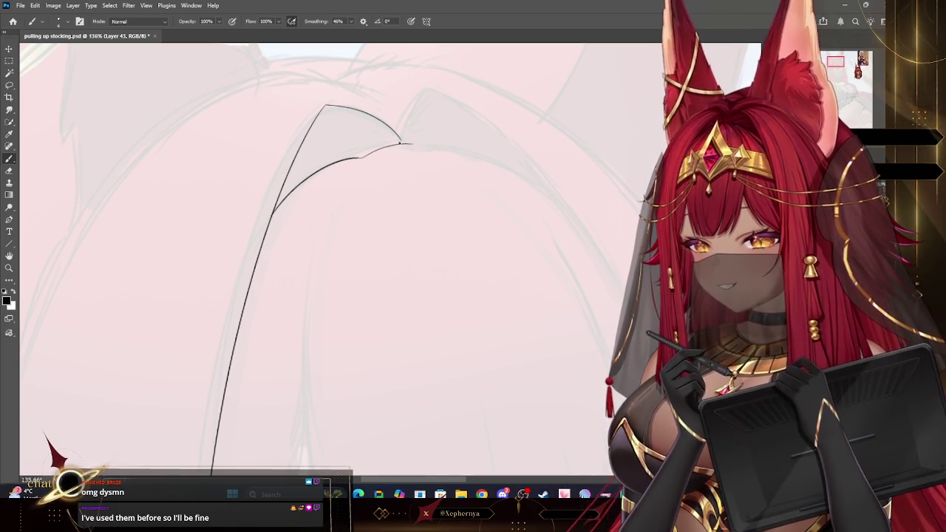
{"action": "left_click_drag", "start_coordinate": [377, 126], "coordinate": [394, 139]}
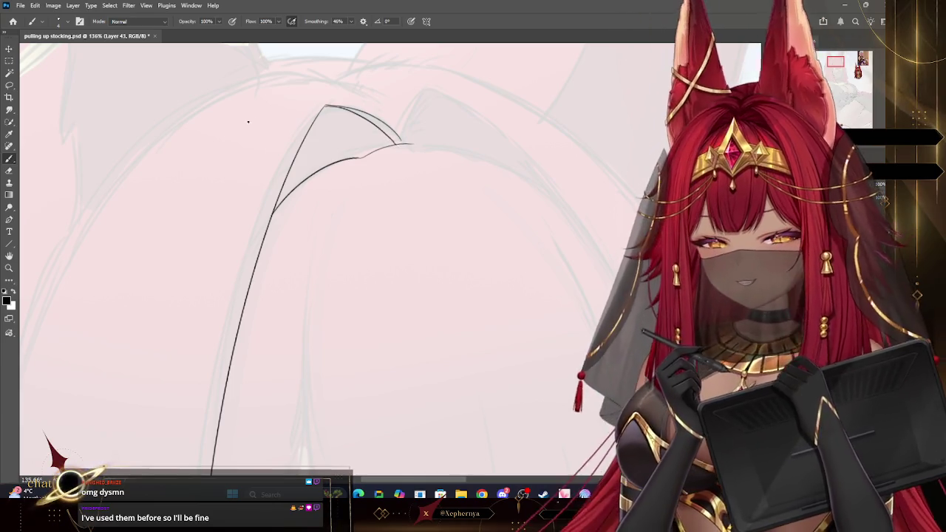
Tilt the canvas to refine the crown peak, then restore the angle and view the whole artwork.
{"action": "key", "text": "e"}
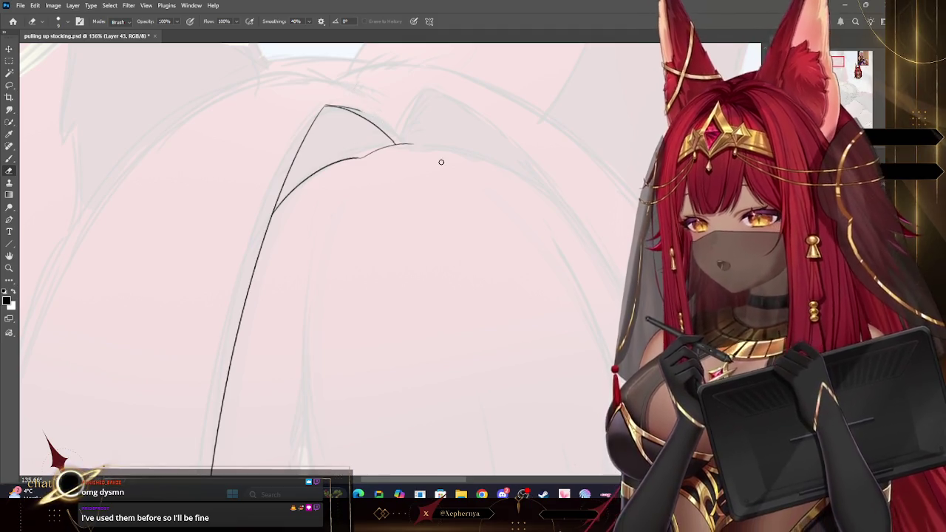
{"action": "left_click_drag", "start_coordinate": [439, 160], "coordinate": [490, 106]}
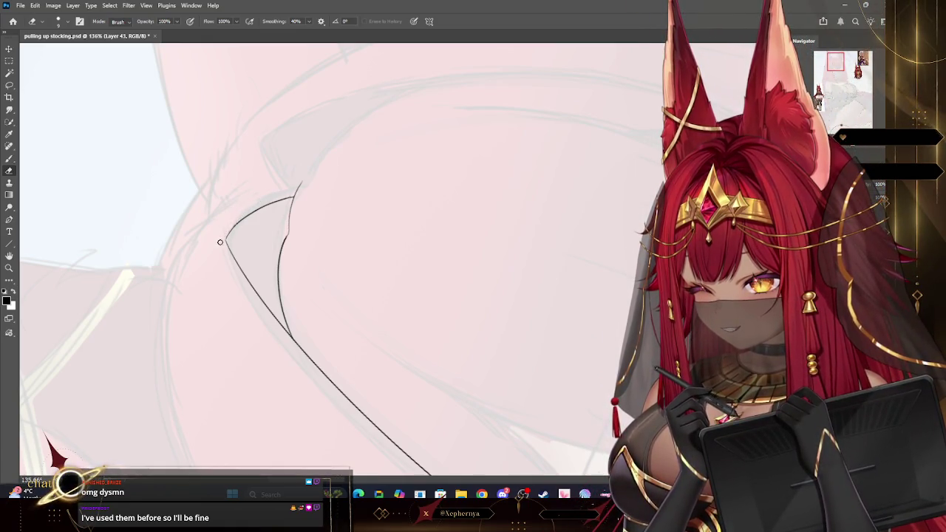
{"action": "left_click", "coordinate": [9, 160]}
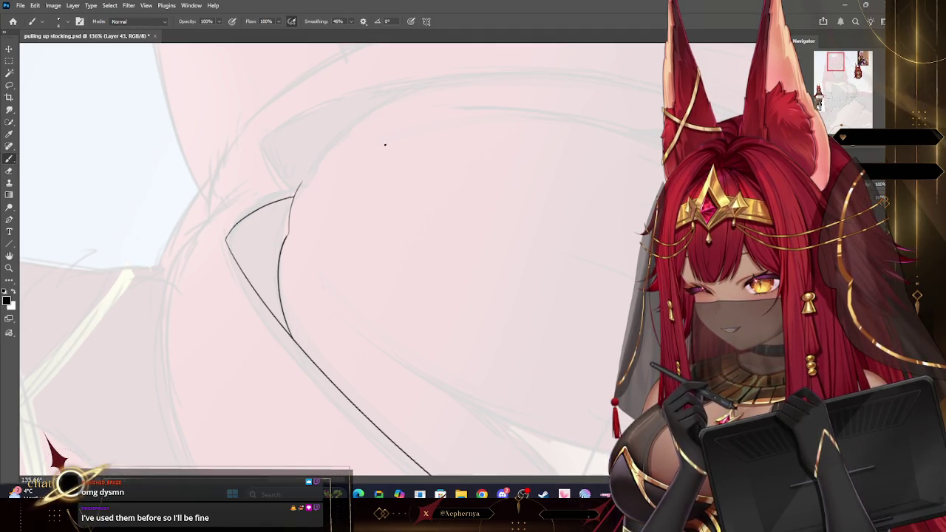
{"action": "key", "text": "r"}
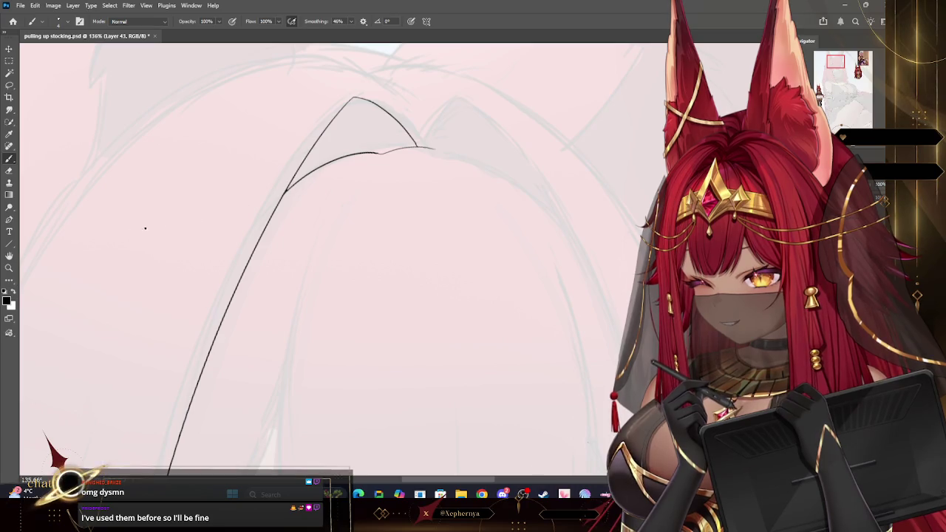
{"action": "left_click", "coordinate": [9, 269]}
{"action": "left_click", "coordinate": [462, 148], "text": "alt"}
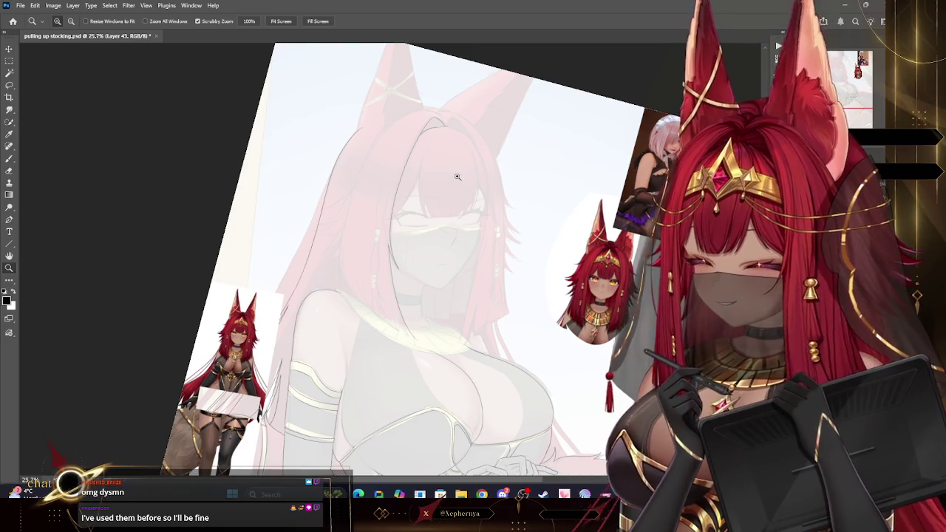
Ink the lower bangs edge line and a curved strand, undoing stray strokes.
{"action": "left_click_drag", "start_coordinate": [462, 148], "coordinate": [501, 145]}
{"action": "key", "text": "b"}
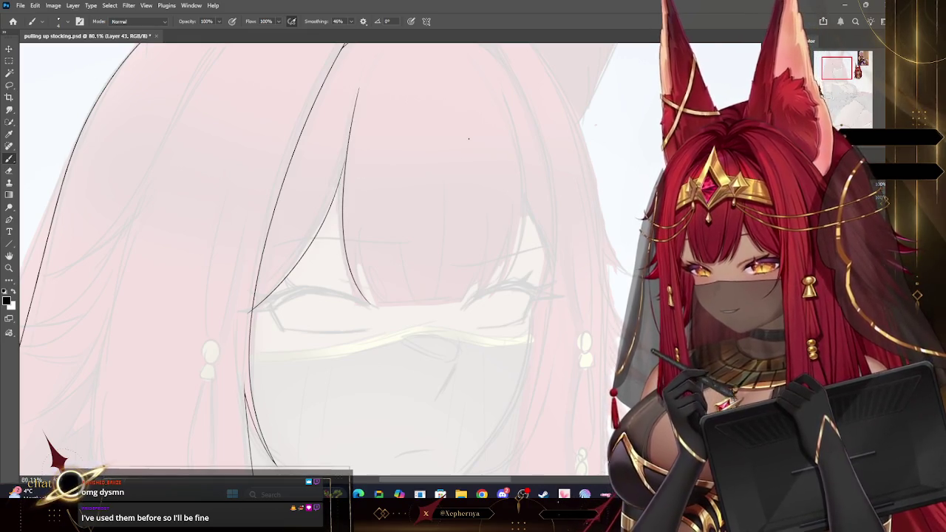
{"action": "key", "text": "ctrl+z"}
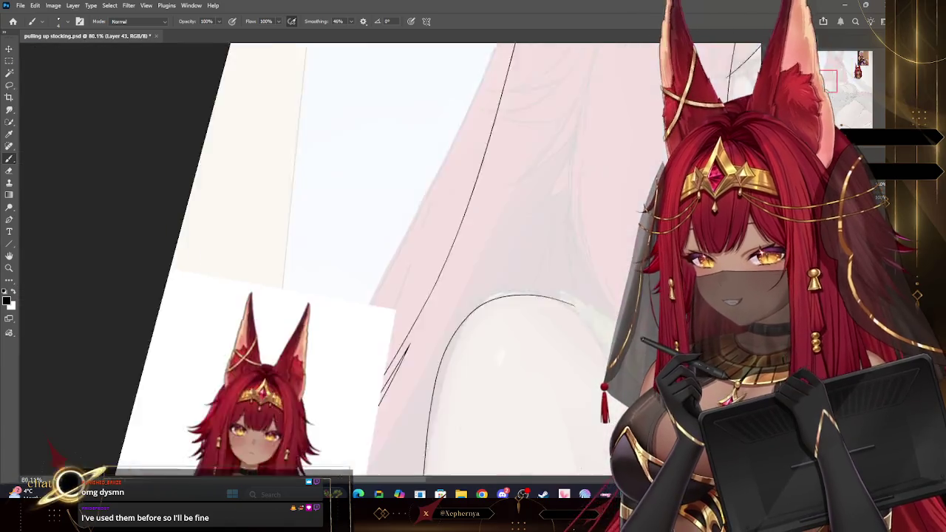
{"action": "left_click_drag", "start_coordinate": [387, 323], "coordinate": [632, 348]}
{"action": "key", "text": "Escape"}
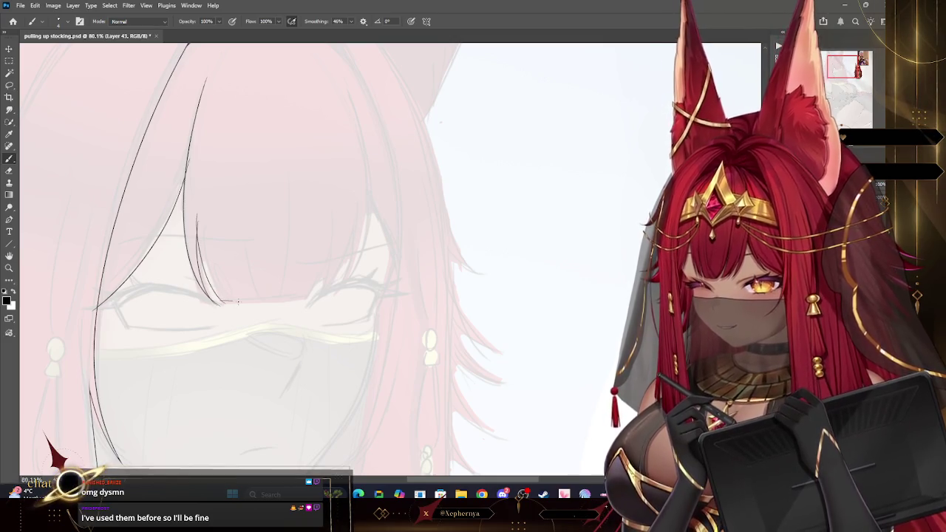
{"action": "key", "text": "ctrl+z"}
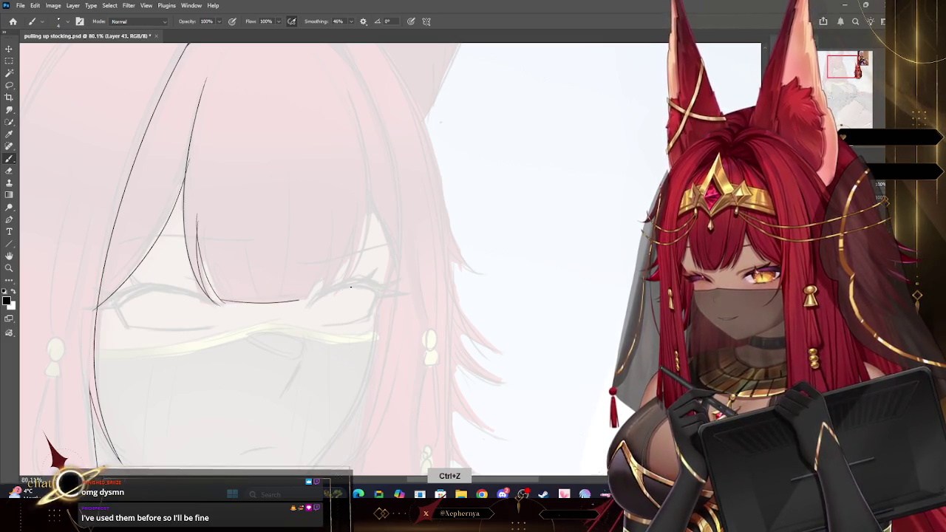
{"action": "left_click_drag", "start_coordinate": [335, 292], "coordinate": [299, 301]}
{"action": "left_click_drag", "start_coordinate": [209, 261], "coordinate": [235, 306]}
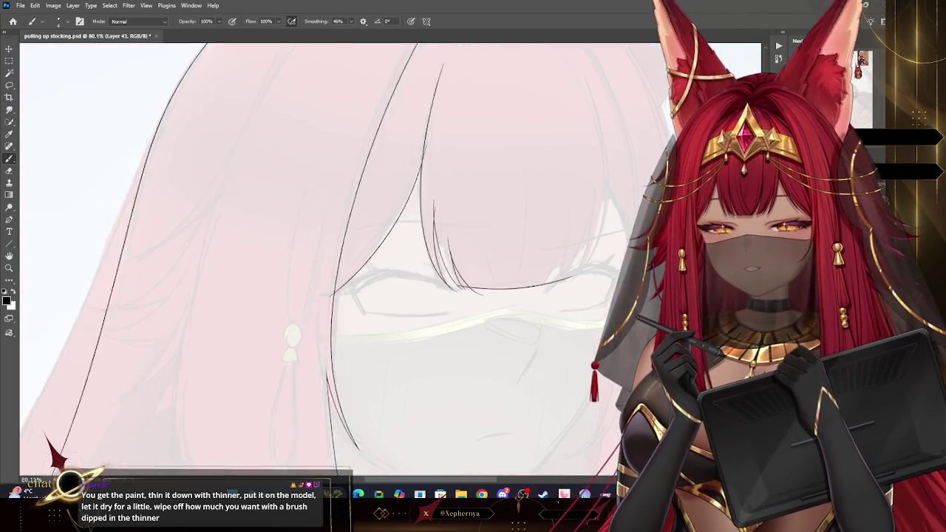
Try two more bangs strands, undo both, and lasso-select the inked bangs.
{"action": "left_click_drag", "start_coordinate": [296, 259], "coordinate": [385, 244]}
{"action": "mouse_move", "coordinate": [296, 259]}
{"action": "left_mouse_down"}
{"action": "mouse_move", "coordinate": [333, 244]}
{"action": "mouse_move", "coordinate": [311, 221]}
{"action": "mouse_move", "coordinate": [310, 237]}
{"action": "mouse_move", "coordinate": [355, 266]}
{"action": "mouse_move", "coordinate": [384, 325]}
{"action": "mouse_move", "coordinate": [399, 222]}
{"action": "mouse_move", "coordinate": [310, 126]}
{"action": "left_mouse_up"}
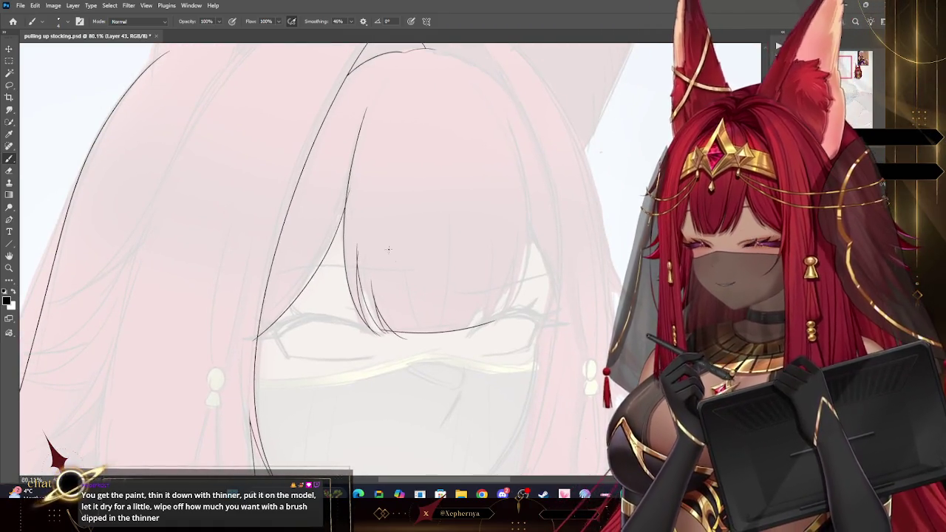
{"action": "left_click_drag", "start_coordinate": [414, 314], "coordinate": [419, 332]}
{"action": "left_click_drag", "start_coordinate": [407, 258], "coordinate": [440, 341]}
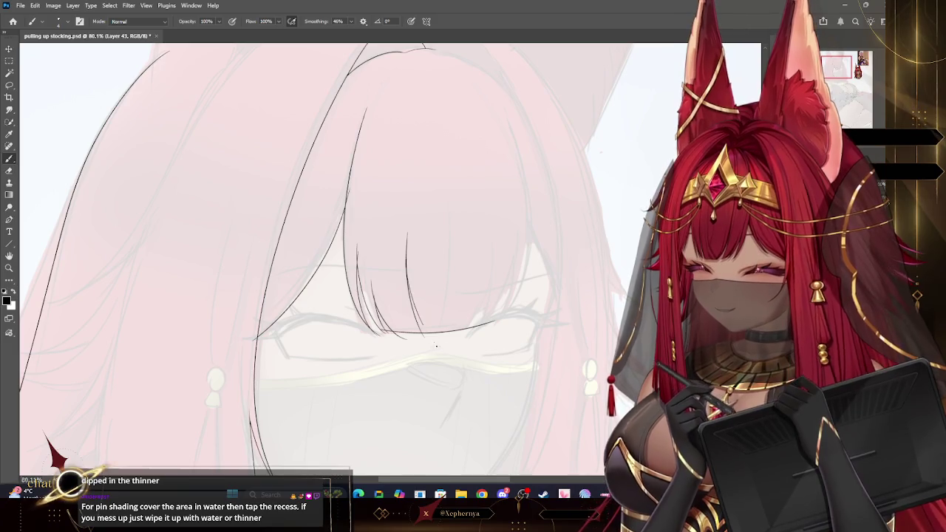
{"action": "key", "text": "ctrl+z"}
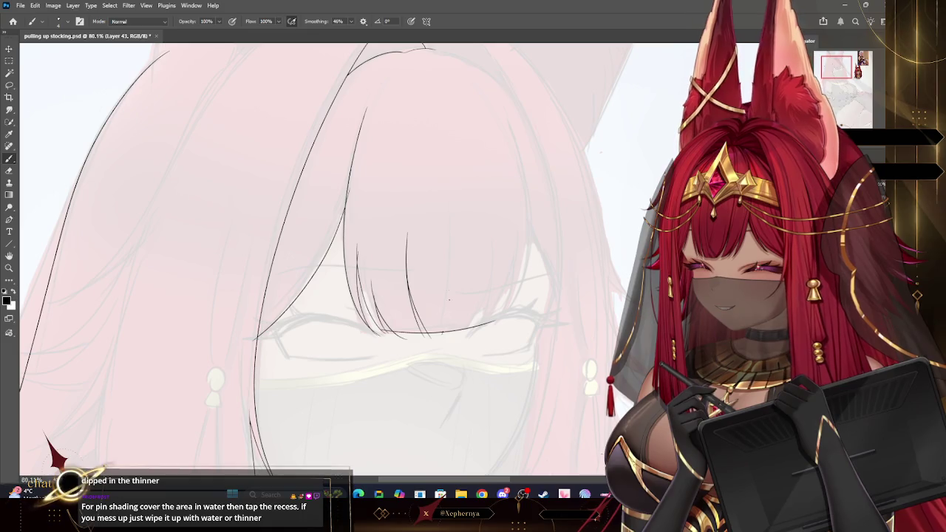
{"action": "key", "text": "ctrl+z"}
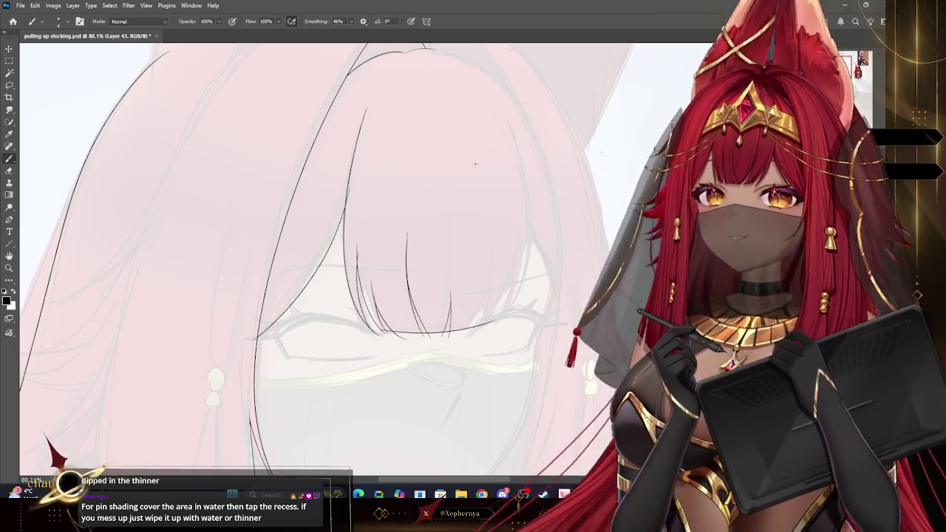
{"action": "key", "text": "z"}
{"action": "mouse_move", "coordinate": [488, 152]}
{"action": "left_mouse_down"}
{"action": "mouse_move", "coordinate": [448, 206]}
{"action": "mouse_move", "coordinate": [311, 112]}
{"action": "left_mouse_up"}
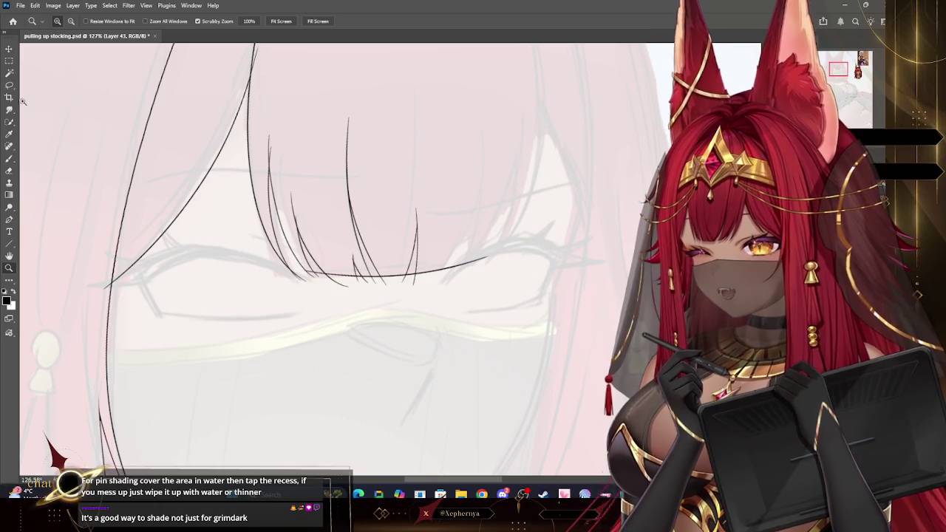
{"action": "key", "text": "l"}
{"action": "left_click_drag", "start_coordinate": [534, 237], "coordinate": [233, 180]}
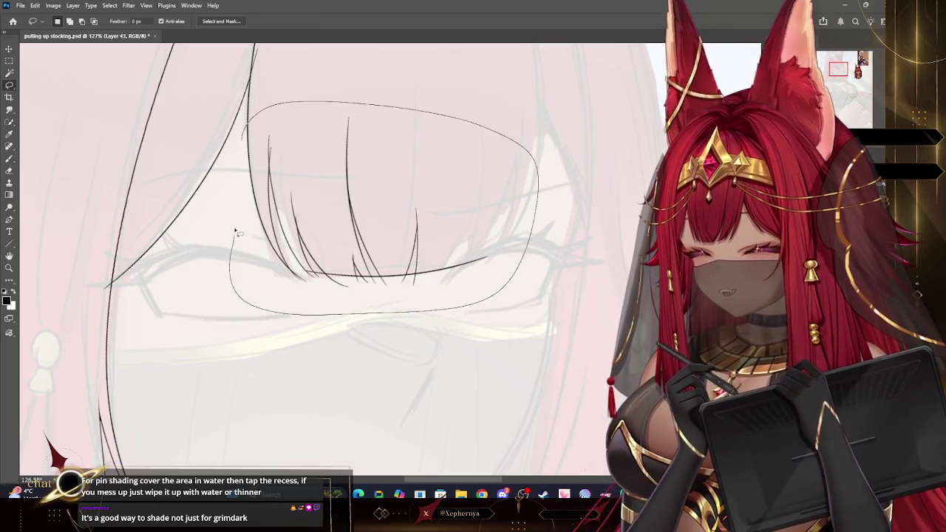
Squash the selected bangs vertically to about 94% height and commit the transform.
{"action": "key", "text": "v"}
{"action": "left_click", "coordinate": [348, 332]}
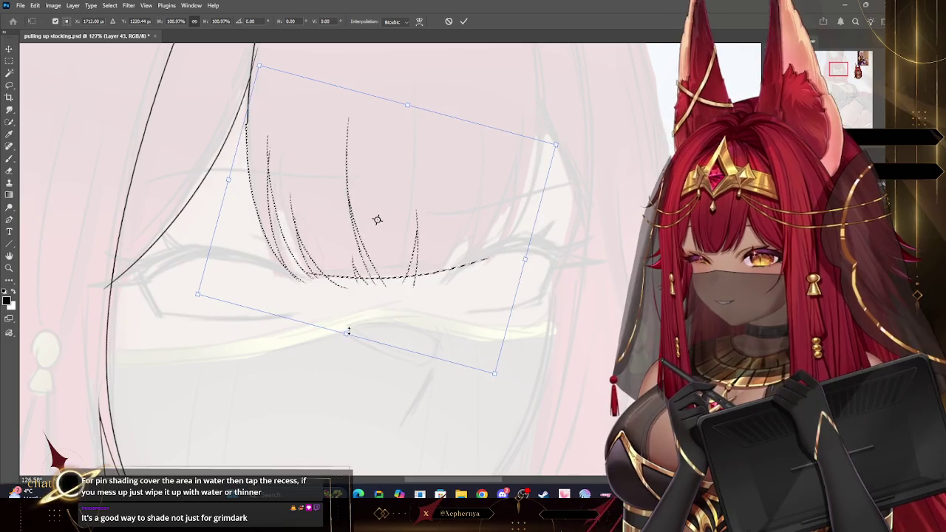
{"action": "key", "text": "ctrl+z"}
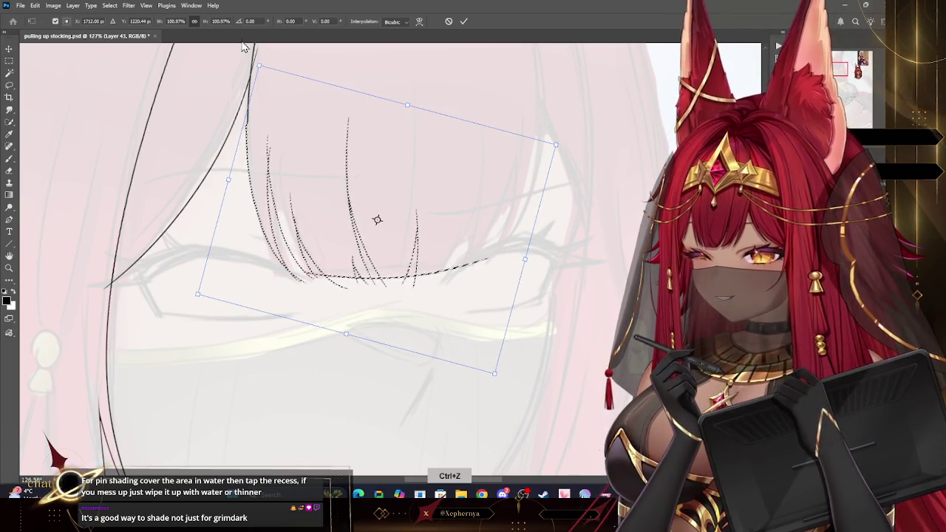
{"action": "key", "text": "ctrl+z"}
{"action": "left_click_drag", "start_coordinate": [353, 329], "coordinate": [350, 318]}
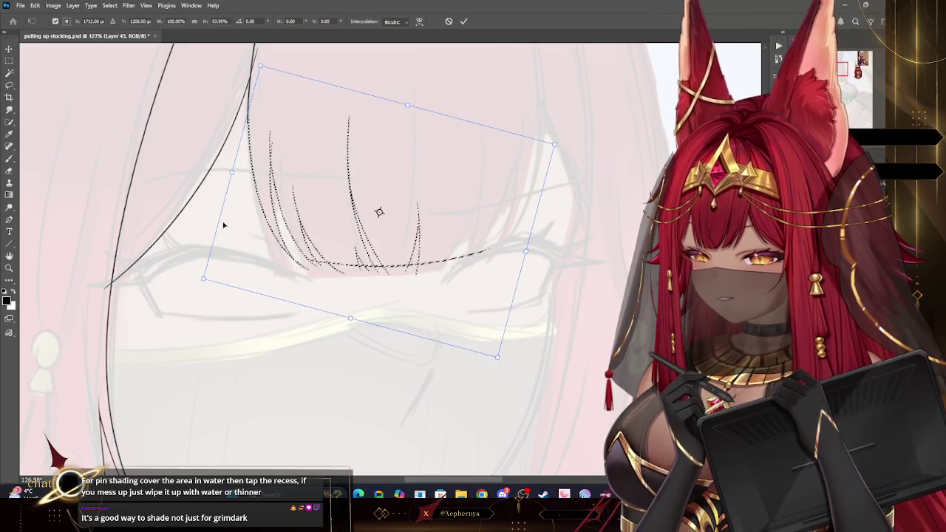
{"action": "key", "text": "Return"}
{"action": "key", "text": "z"}
Nudge the bangs lines one pixel into place and deselect them.
{"action": "left_click", "coordinate": [353, 142]}
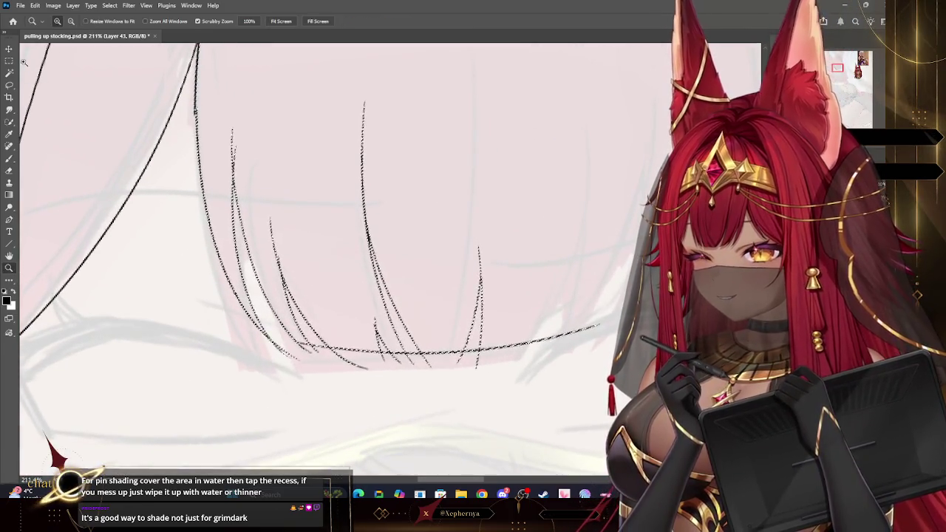
{"action": "key", "text": "v"}
{"action": "left_click_drag", "start_coordinate": [214, 141], "coordinate": [212, 141]}
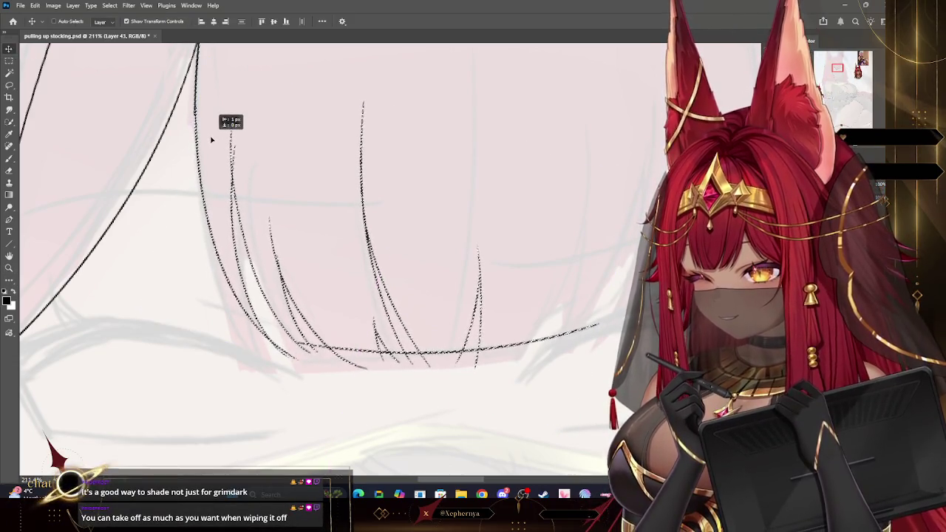
{"action": "key", "text": "ctrl+t"}
{"action": "left_click", "coordinate": [110, 5]}
{"action": "left_click", "coordinate": [125, 25]}
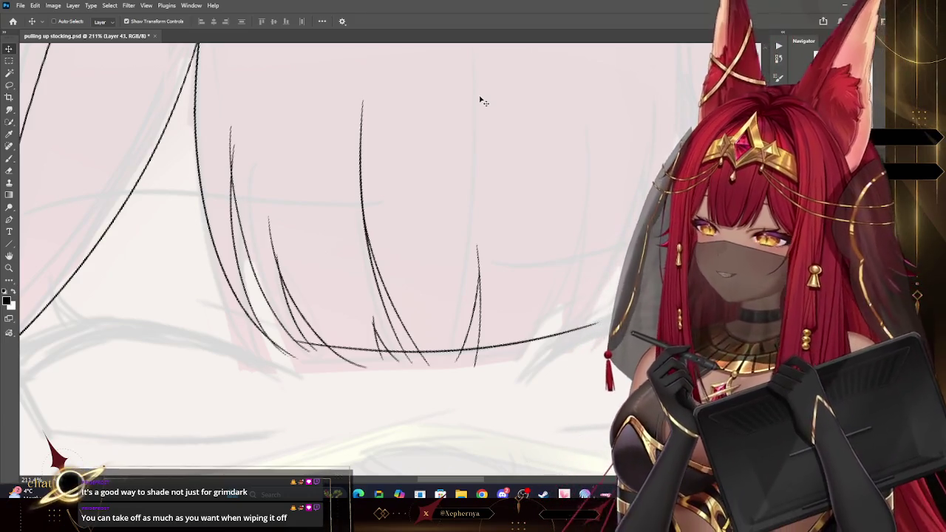
{"action": "key", "text": "z"}
{"action": "left_click", "coordinate": [302, 243], "text": "alt"}
{"action": "left_click", "coordinate": [249, 96]}
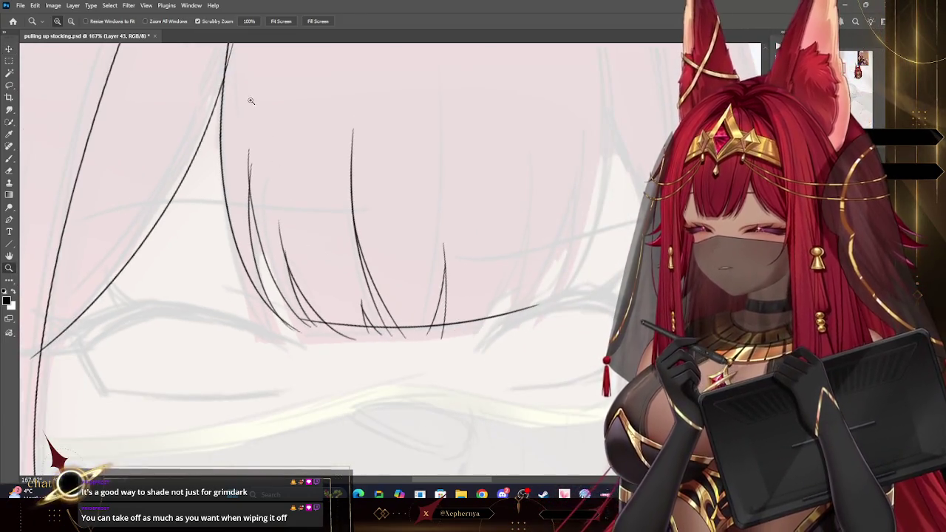
Trim the upper ends of the bangs strands and erase the stray tail below the edge.
{"action": "key", "text": "b"}
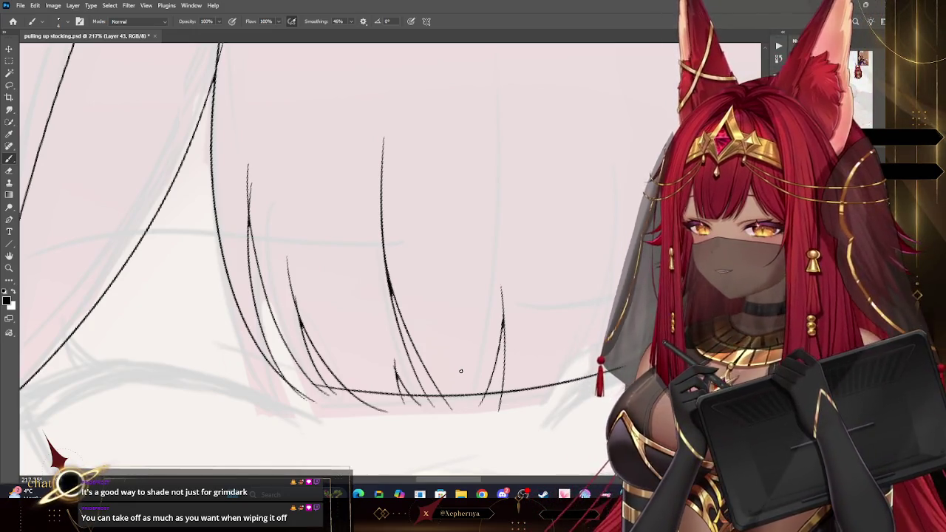
{"action": "key", "text": "e"}
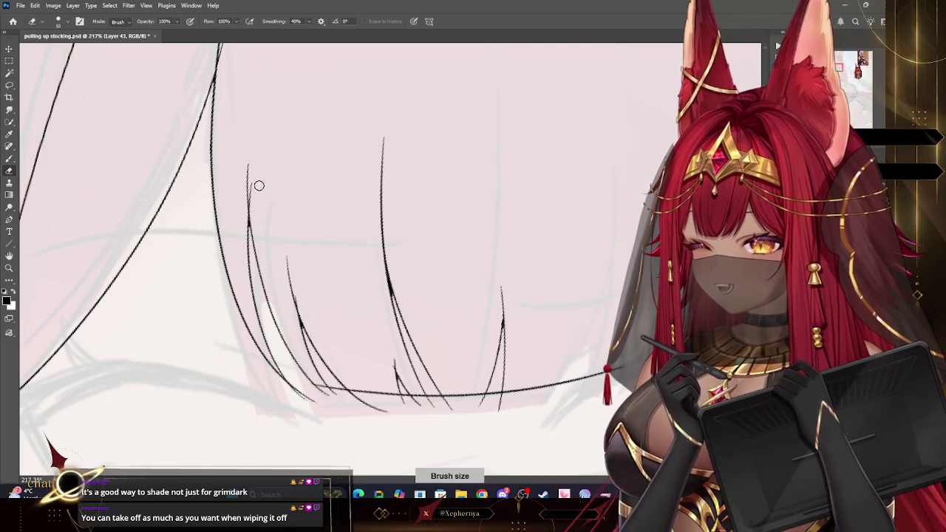
{"action": "left_click_drag", "start_coordinate": [248, 171], "coordinate": [249, 202]}
{"action": "left_click_drag", "start_coordinate": [292, 268], "coordinate": [300, 299]}
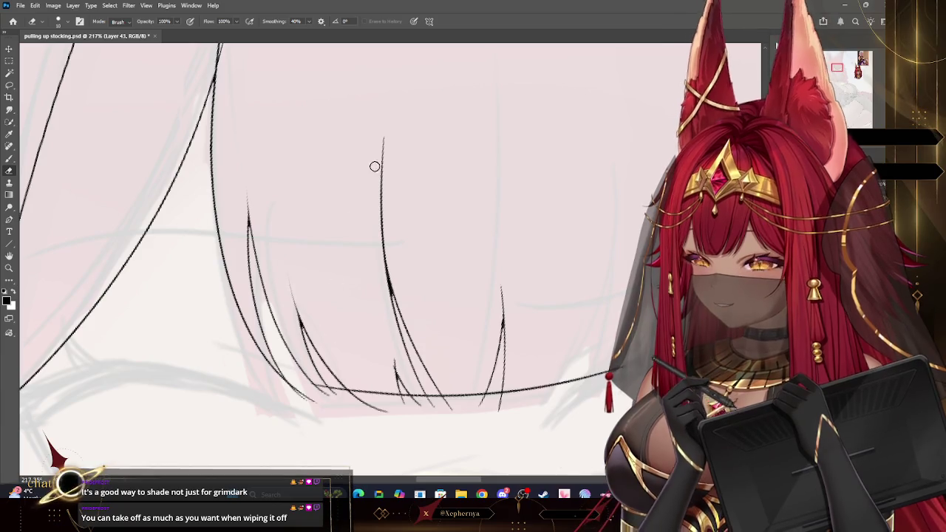
{"action": "left_click_drag", "start_coordinate": [386, 135], "coordinate": [387, 239]}
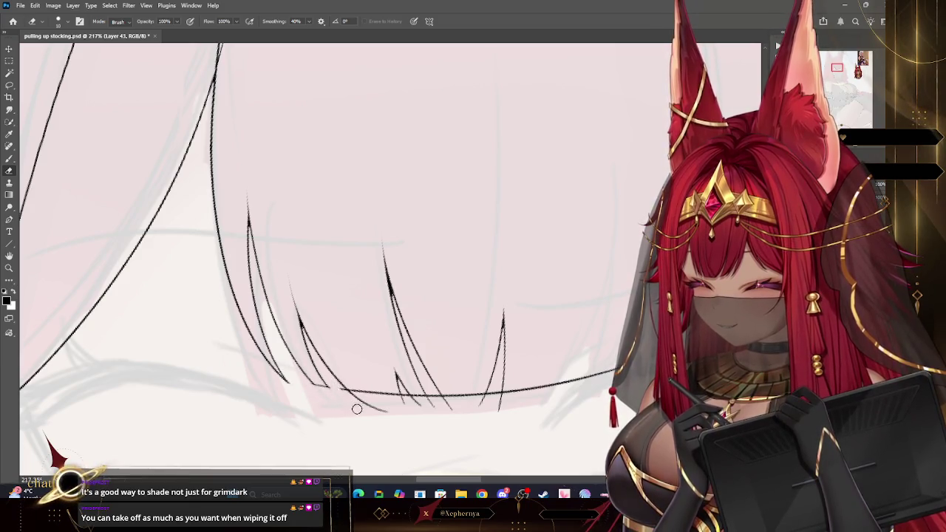
{"action": "left_click_drag", "start_coordinate": [344, 393], "coordinate": [377, 407]}
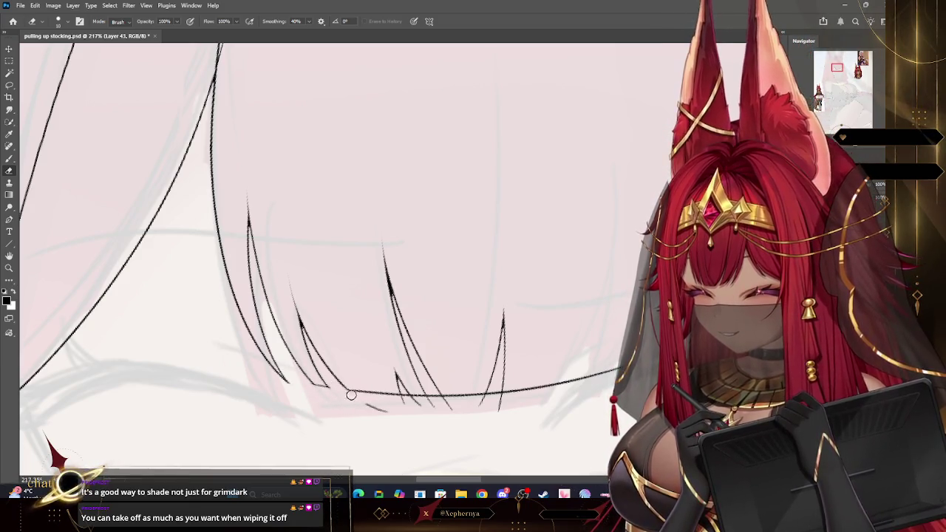
Zoom out and trim the upper part of a side strand.
{"action": "left_click", "coordinate": [9, 158]}
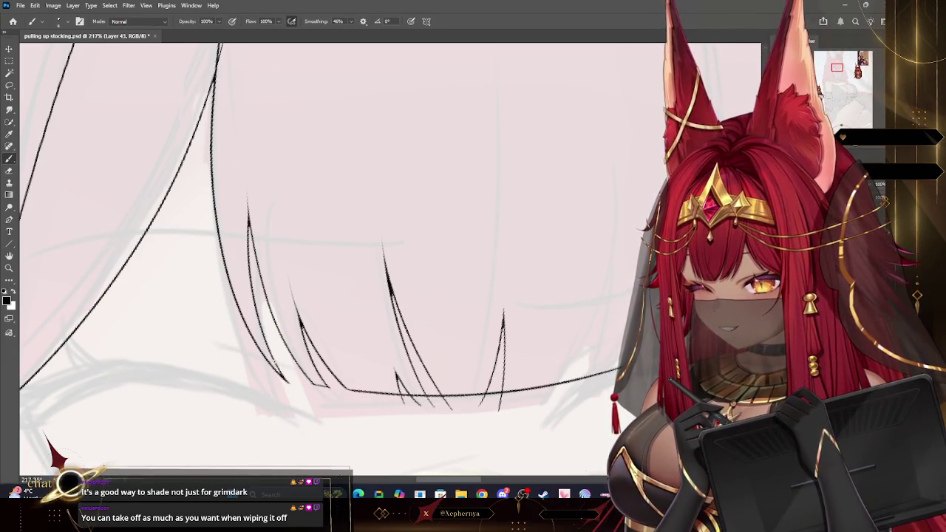
{"action": "key", "text": "z"}
{"action": "left_click_drag", "start_coordinate": [359, 254], "coordinate": [234, 123]}
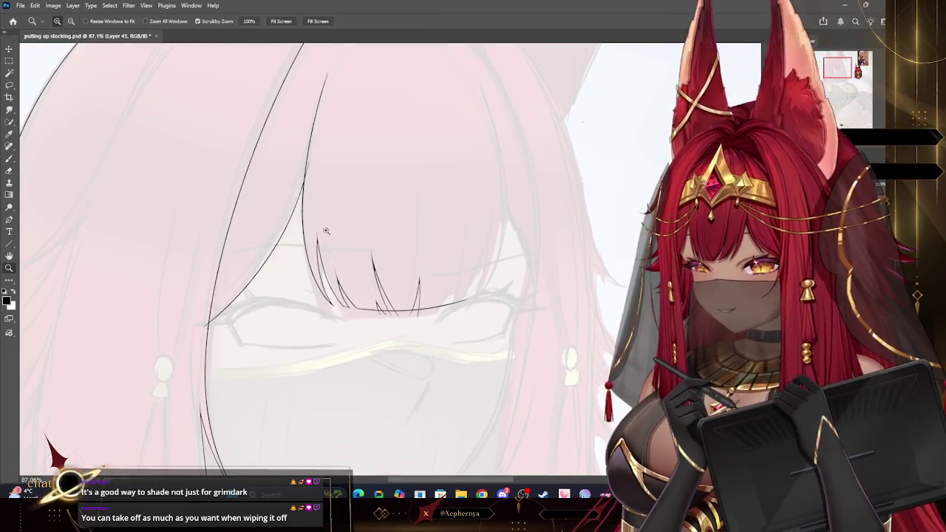
{"action": "key", "text": "e"}
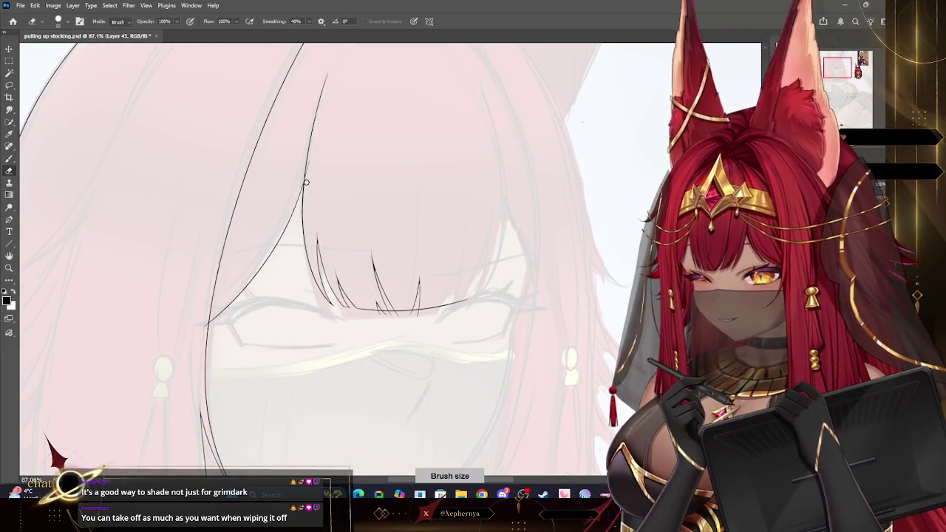
{"action": "left_click_drag", "start_coordinate": [308, 161], "coordinate": [331, 62]}
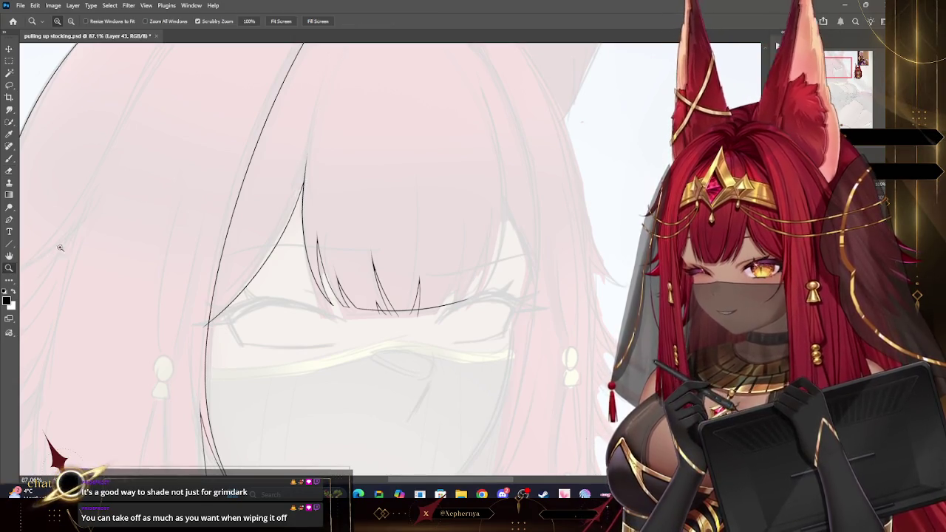
{"action": "key", "text": "z"}
{"action": "left_click_drag", "start_coordinate": [394, 173], "coordinate": [371, 120]}
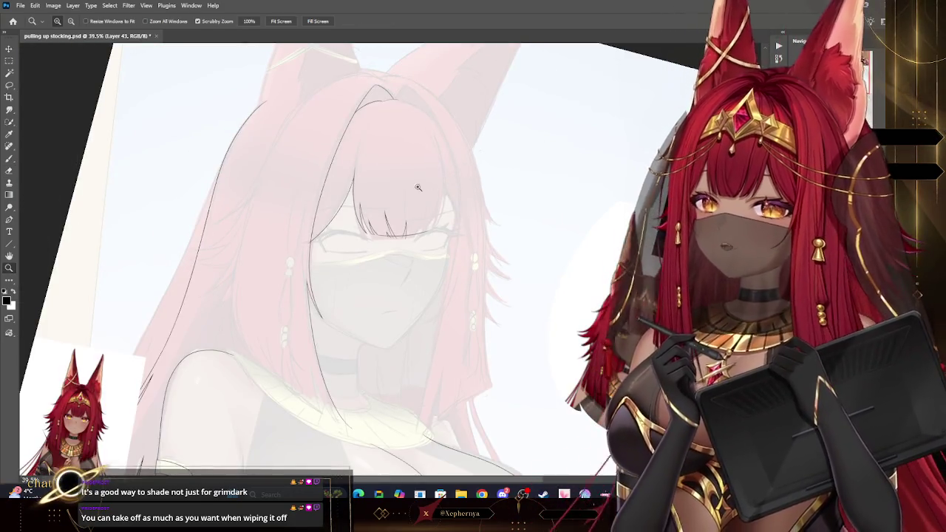
{"action": "mouse_move", "coordinate": [424, 185]}
{"action": "left_mouse_down"}
{"action": "mouse_move", "coordinate": [449, 201]}
{"action": "mouse_move", "coordinate": [454, 184]}
{"action": "left_mouse_up"}
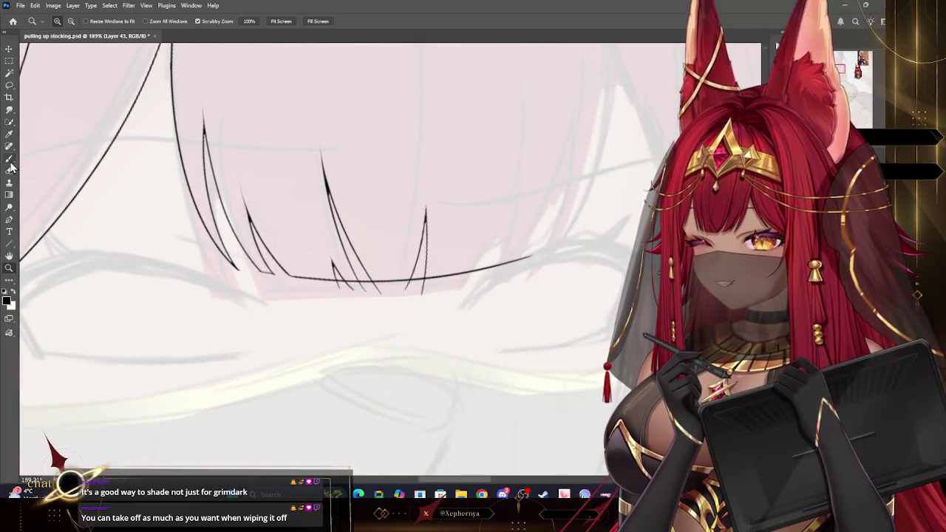
Rotate the canvas, resize the eraser with [ and ], then zoom out to check the bangs.
{"action": "left_click", "coordinate": [10, 169]}
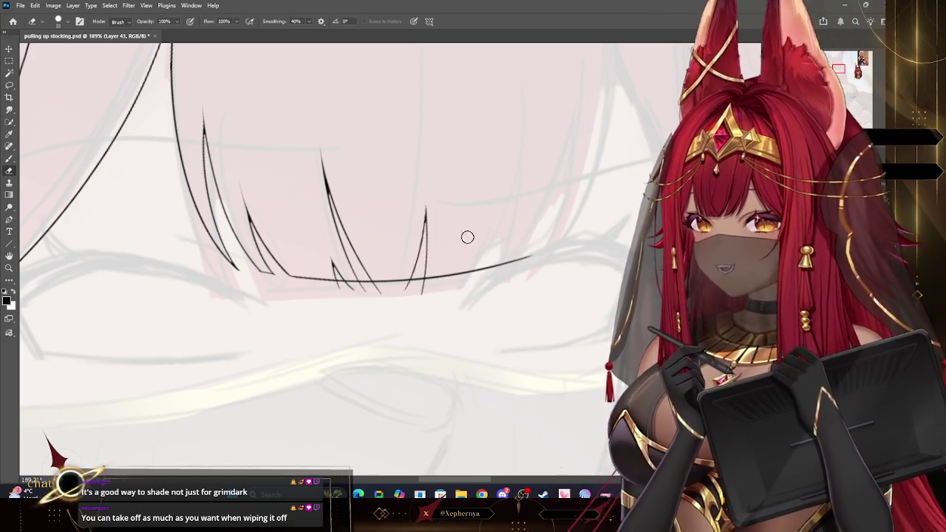
{"action": "key", "text": "r"}
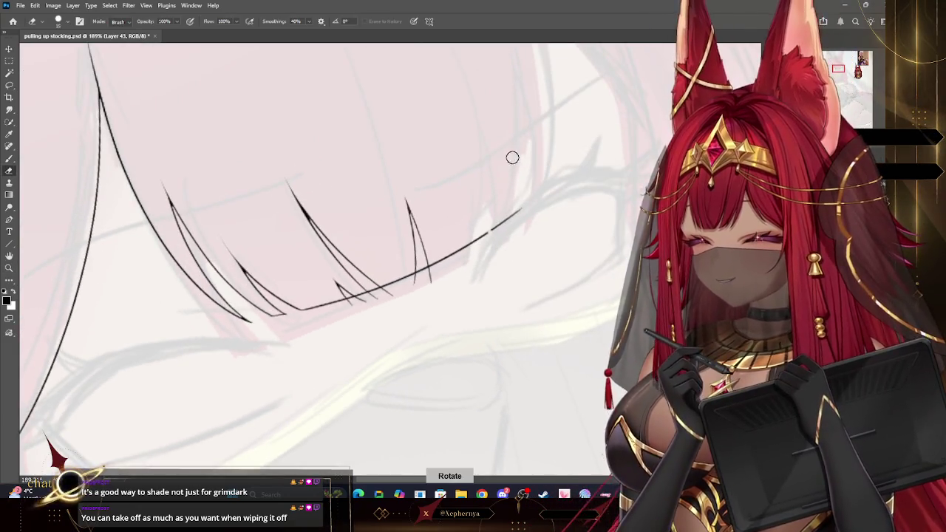
{"action": "key", "text": "bracketleft"}
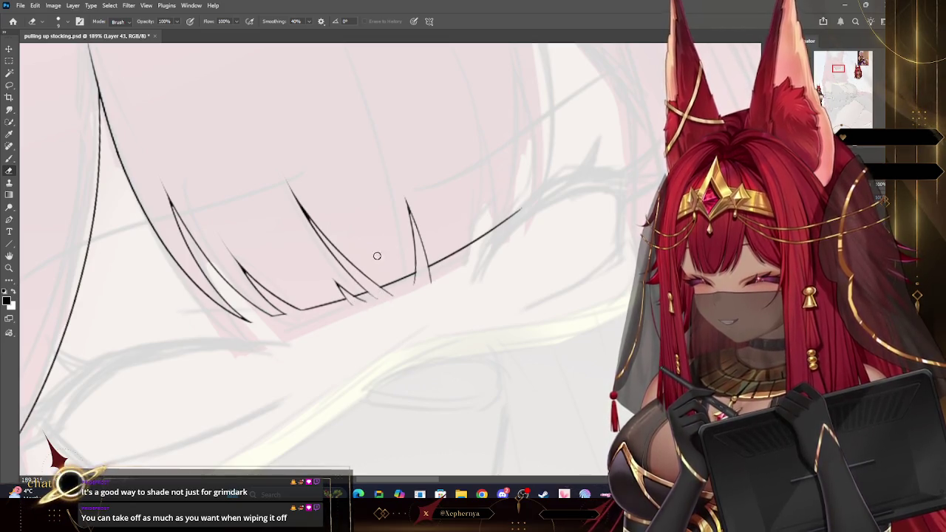
{"action": "key", "text": "bracketright"}
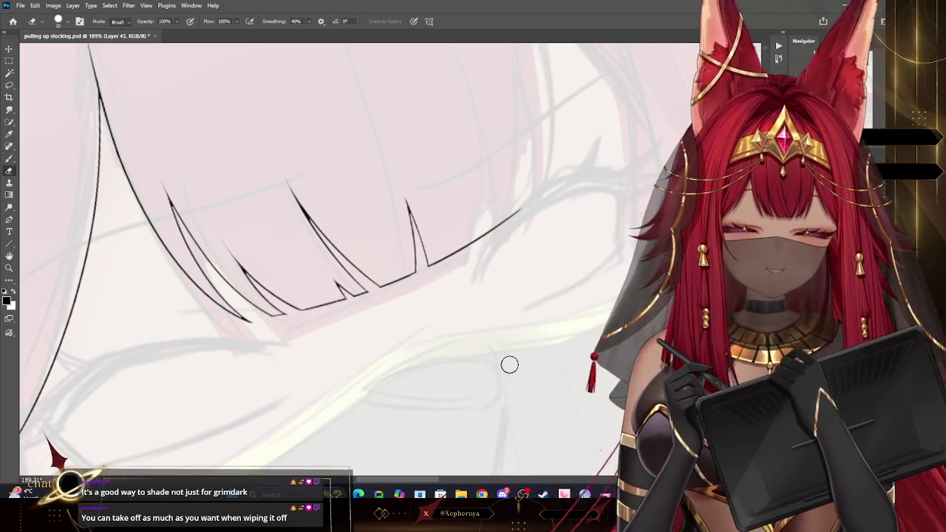
{"action": "left_click", "coordinate": [8, 268]}
{"action": "mouse_move", "coordinate": [503, 222]}
{"action": "left_mouse_down"}
{"action": "mouse_move", "coordinate": [448, 219]}
{"action": "mouse_move", "coordinate": [594, 152]}
{"action": "left_mouse_up"}
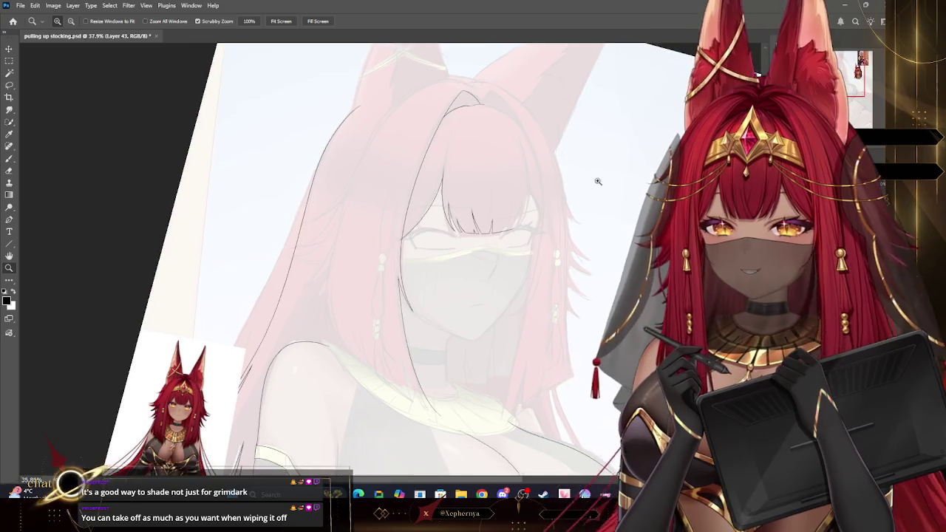
Ink the right hair curve from the crown down beside the face, redrawing it several times.
{"action": "mouse_move", "coordinate": [608, 159]}
{"action": "left_mouse_down"}
{"action": "mouse_move", "coordinate": [632, 171]}
{"action": "mouse_move", "coordinate": [349, 99]}
{"action": "left_mouse_up"}
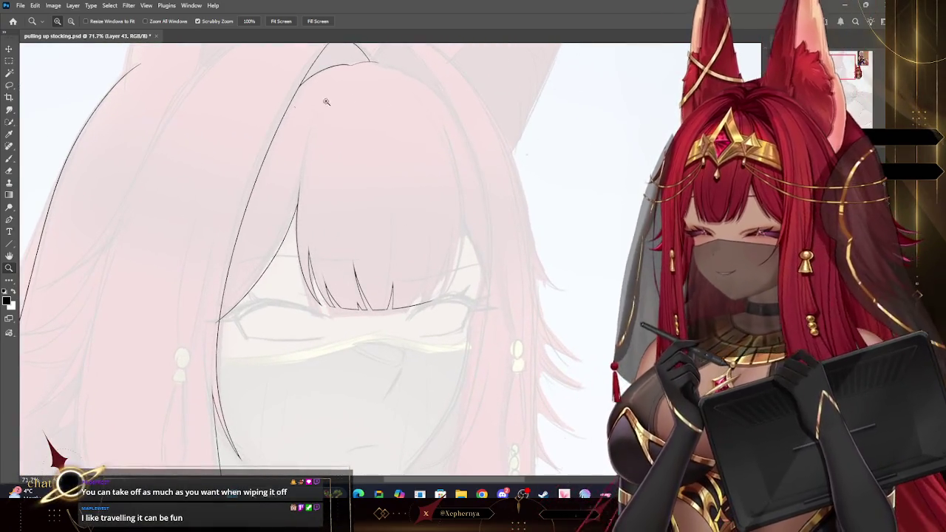
{"action": "double_click", "coordinate": [10, 158]}
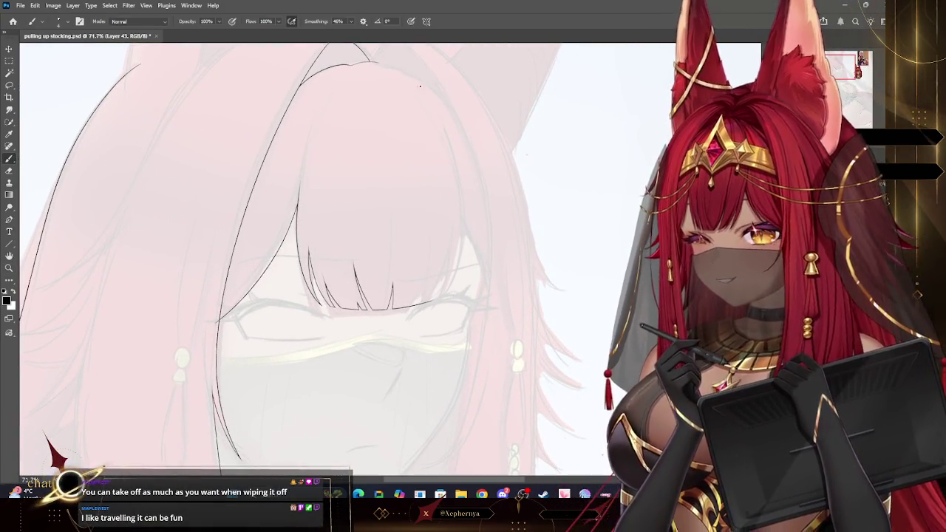
{"action": "left_click_drag", "start_coordinate": [433, 116], "coordinate": [446, 296]}
{"action": "key", "text": "ctrl+z"}
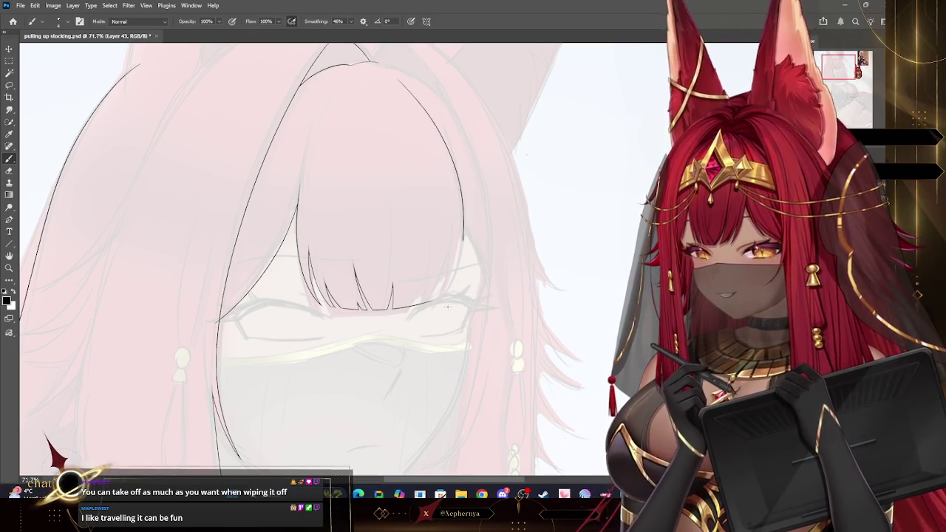
{"action": "key", "text": "ctrl+z"}
{"action": "mouse_move", "coordinate": [395, 74]}
{"action": "left_mouse_down"}
{"action": "mouse_move", "coordinate": [465, 233]}
{"action": "mouse_move", "coordinate": [456, 272]}
{"action": "left_mouse_up"}
{"action": "key", "text": "ctrl+z"}
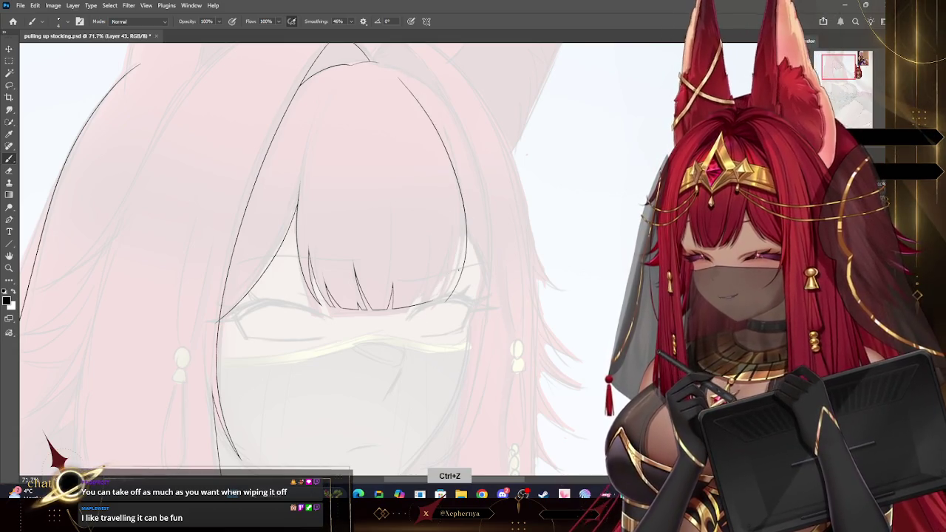
{"action": "key", "text": "ctrl+z"}
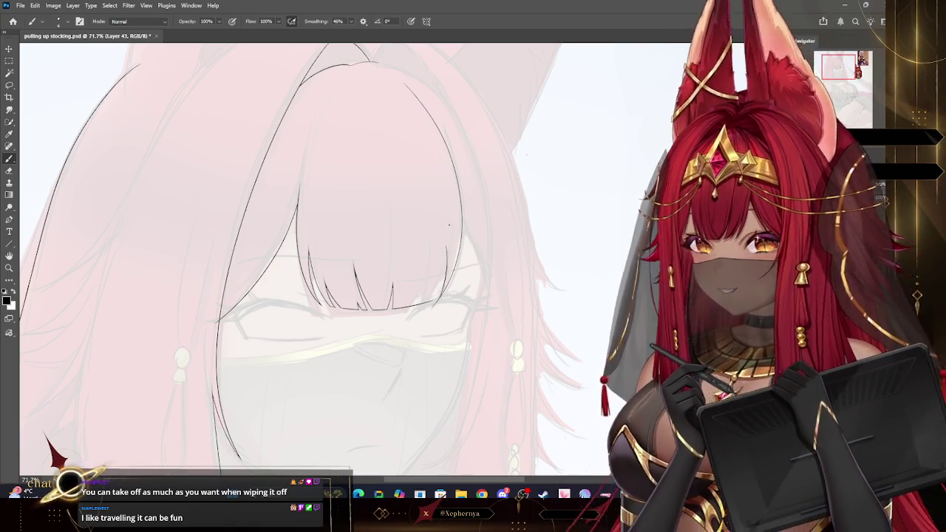
{"action": "key", "text": "ctrl+z"}
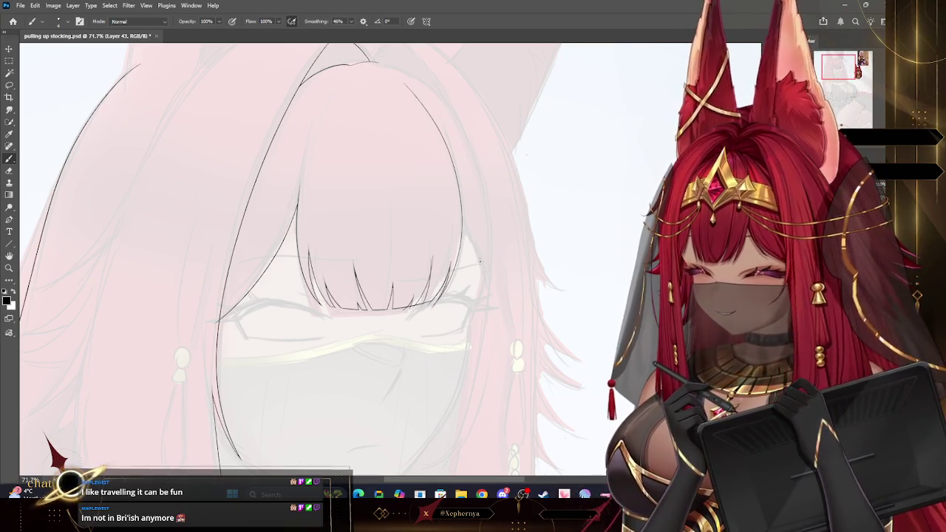
{"action": "key", "text": "z"}
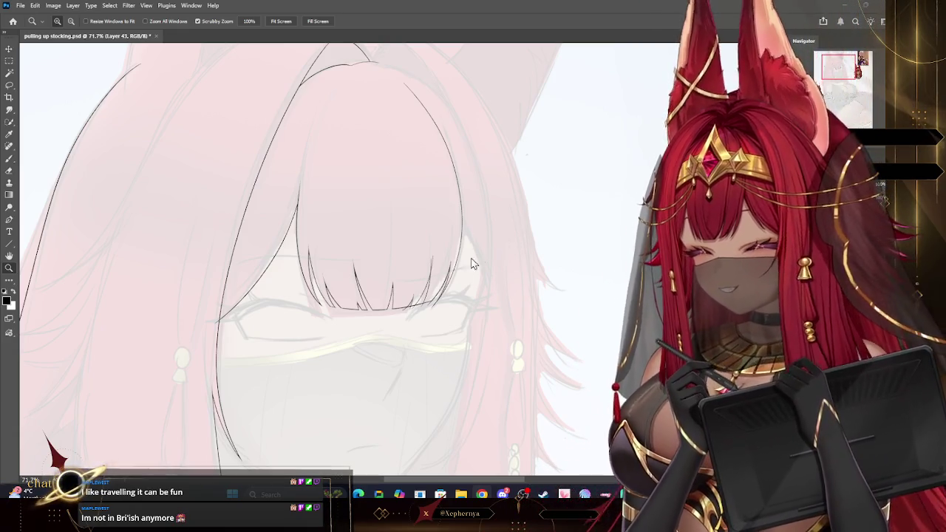
Zoom to 233% on the bangs and erase a right strand's thin top tip with a smaller eraser.
{"action": "scroll", "coordinate": [467, 264], "scroll_direction": "down", "scroll_amount": 5}
{"action": "scroll", "coordinate": [467, 264], "scroll_direction": "up", "scroll_amount": 3}
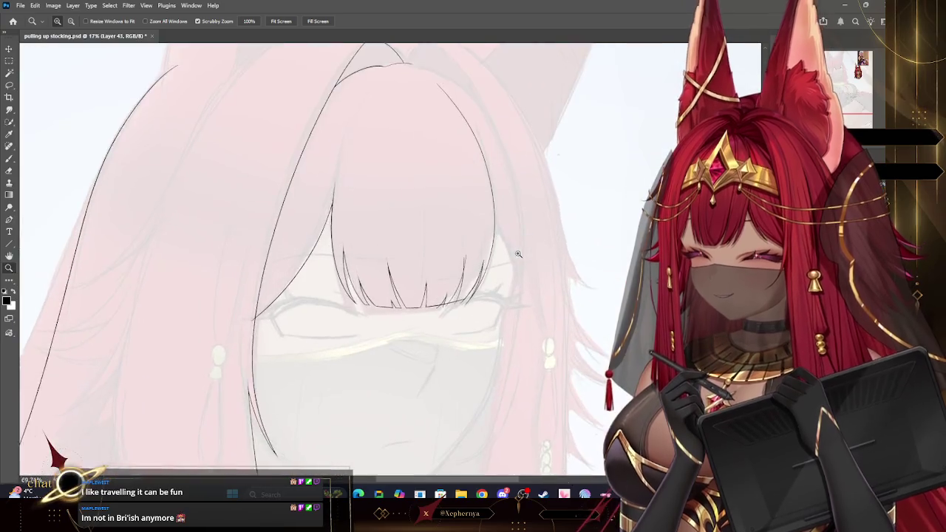
{"action": "scroll", "coordinate": [517, 253], "scroll_direction": "up", "scroll_amount": 2}
{"action": "scroll", "coordinate": [517, 251], "scroll_direction": "up", "scroll_amount": 2}
{"action": "scroll", "coordinate": [125, 213], "scroll_direction": "up", "scroll_amount": 2}
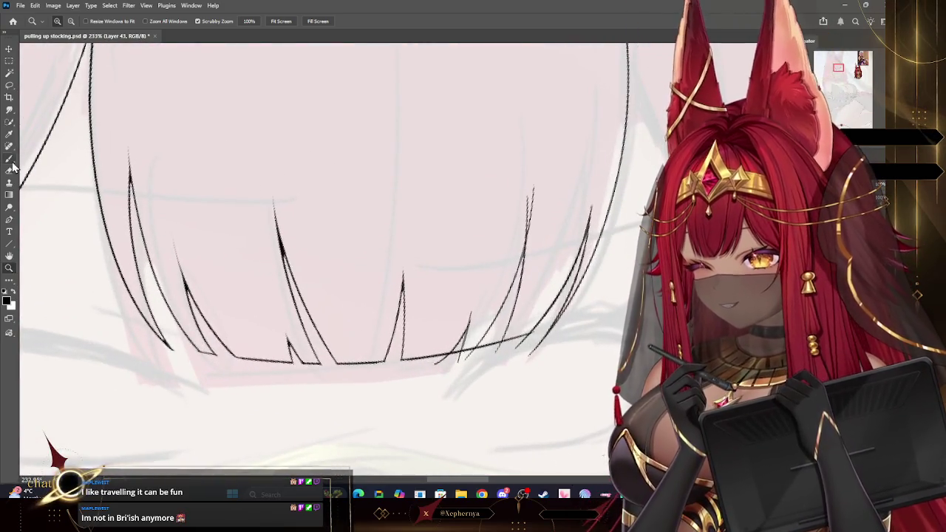
{"action": "key", "text": "b"}
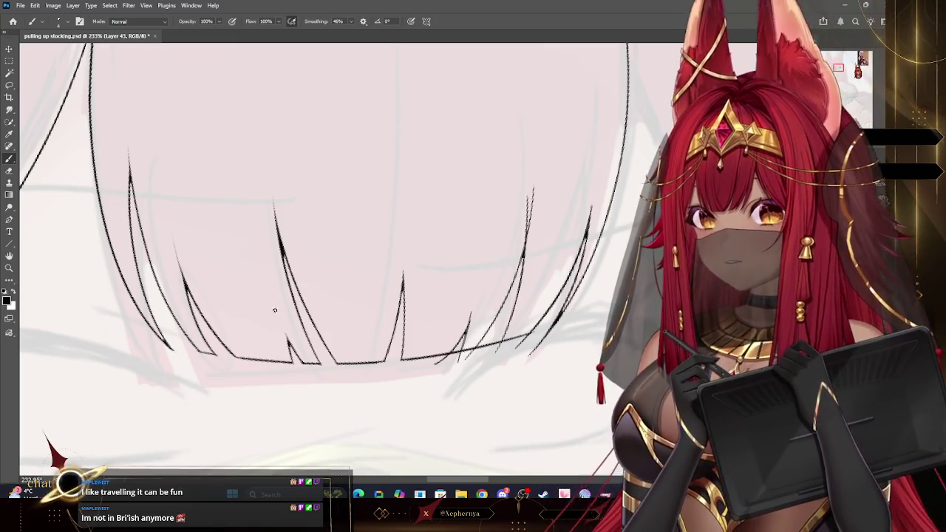
{"action": "key", "text": "e"}
{"action": "key", "text": "bracketleft"}
{"action": "key", "text": "bracketleft"}
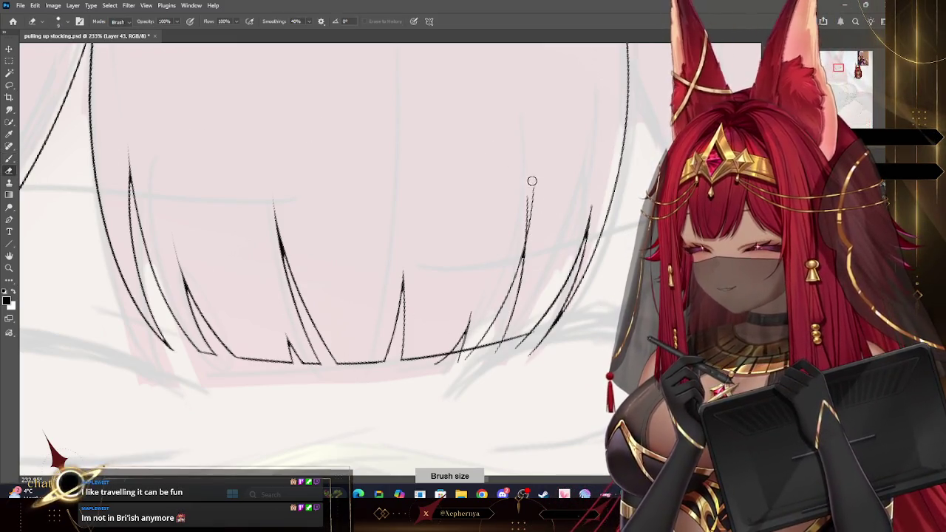
{"action": "left_click_drag", "start_coordinate": [532, 183], "coordinate": [528, 201]}
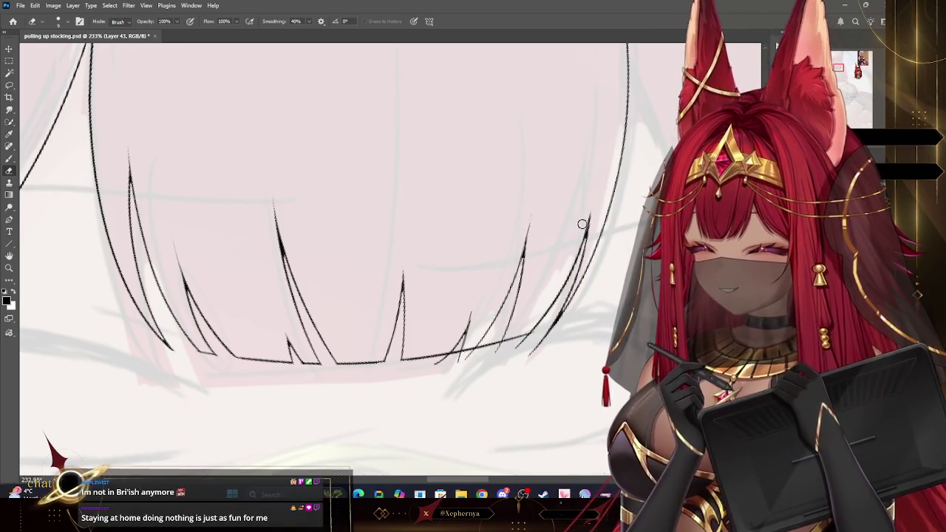
Erase the overlapping stroke ends along the hairline and the rightmost strand's thick overshoot.
{"action": "key", "text": "bracketright"}
{"action": "left_click_drag", "start_coordinate": [547, 341], "coordinate": [531, 354]}
{"action": "mouse_move", "coordinate": [569, 310]}
{"action": "left_mouse_down"}
{"action": "mouse_move", "coordinate": [526, 360]}
{"action": "mouse_move", "coordinate": [510, 343]}
{"action": "left_mouse_up"}
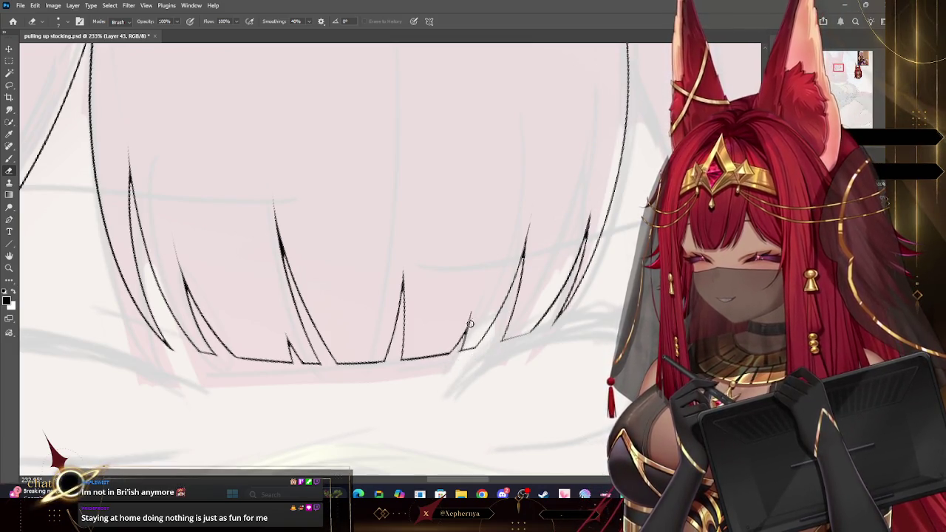
{"action": "key", "text": "b"}
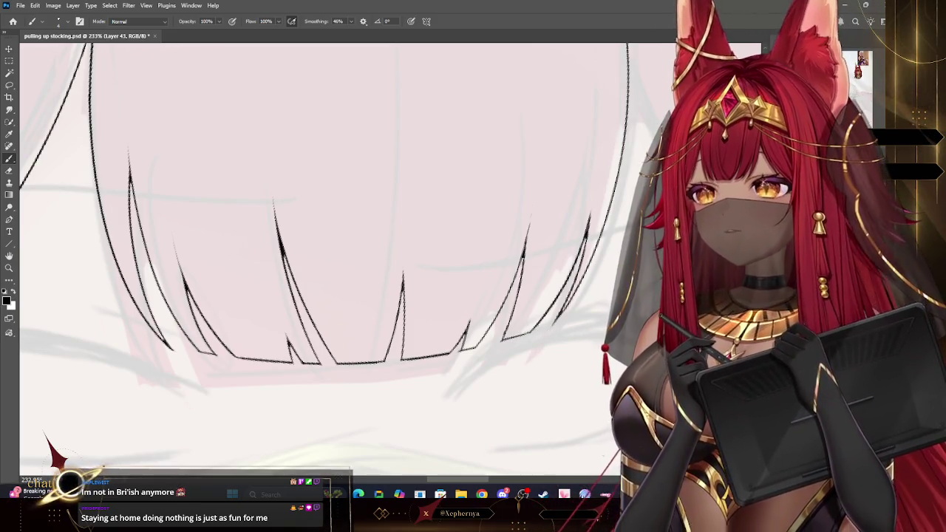
{"action": "left_click", "coordinate": [8, 268]}
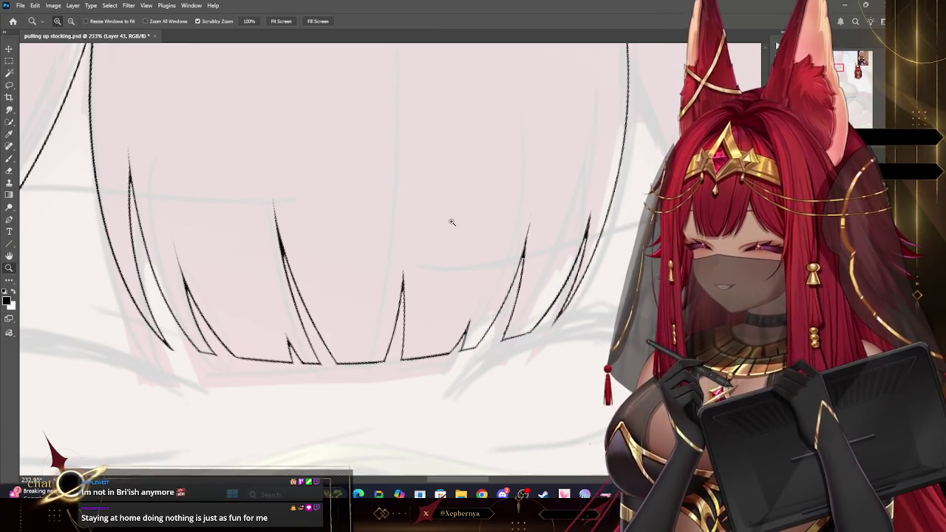
Draw a side hair strand down the right of the face past the fringe, then undo it.
{"action": "key", "text": "ctrl+0"}
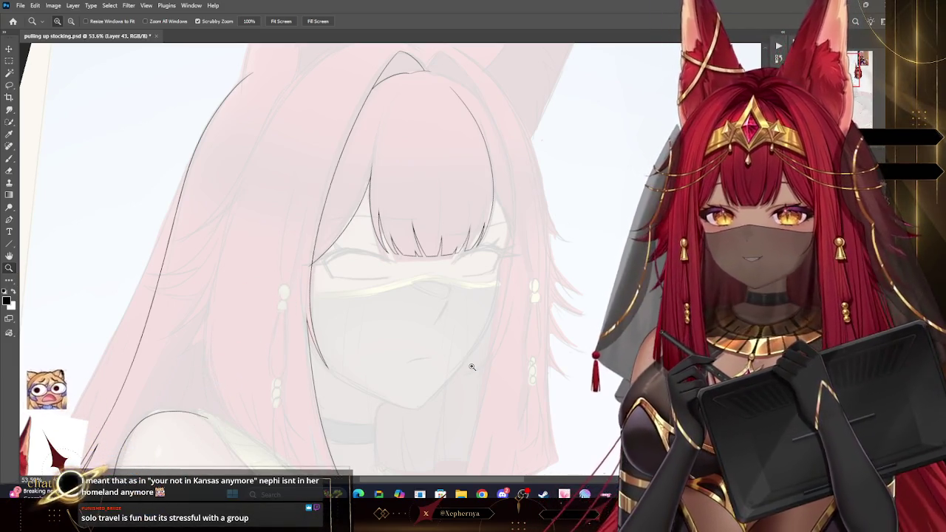
{"action": "scroll", "coordinate": [540, 264], "scroll_direction": "down", "scroll_amount": 5}
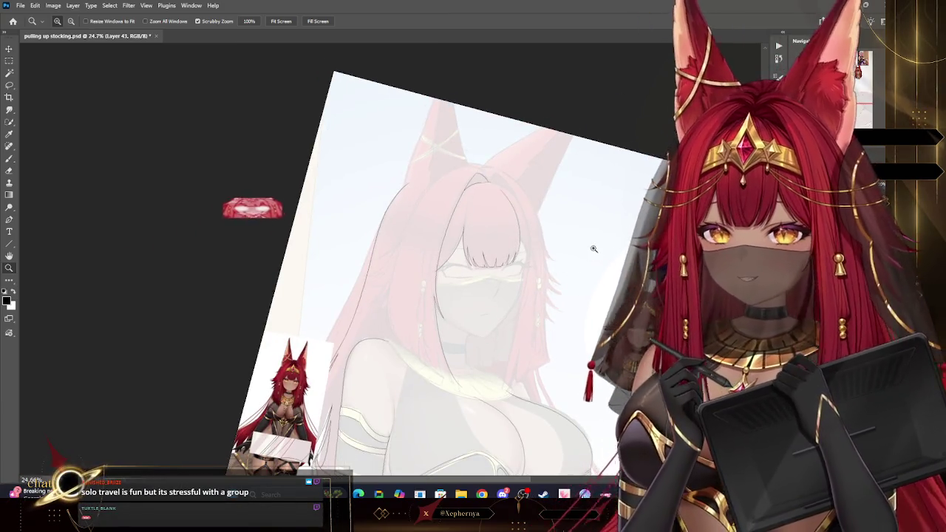
{"action": "scroll", "coordinate": [596, 249], "scroll_direction": "up", "scroll_amount": 5}
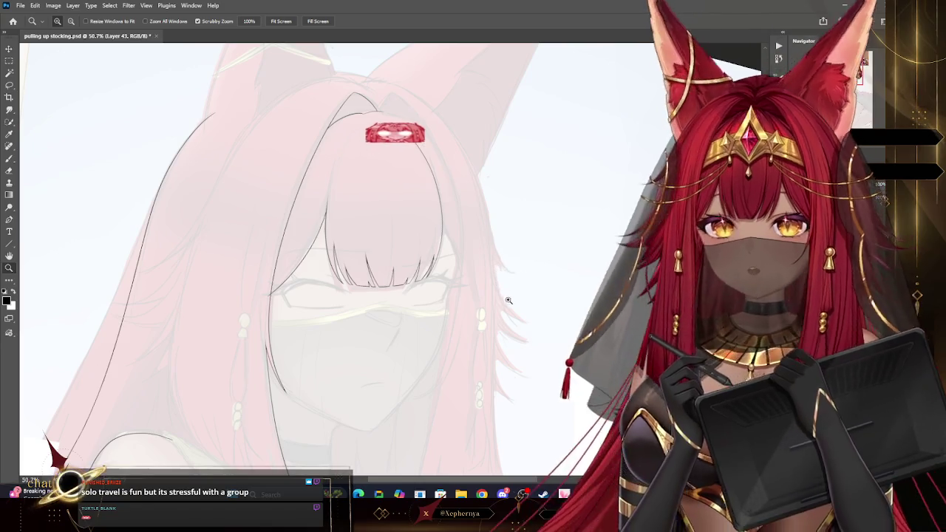
{"action": "scroll", "coordinate": [484, 230], "scroll_direction": "up", "scroll_amount": 3}
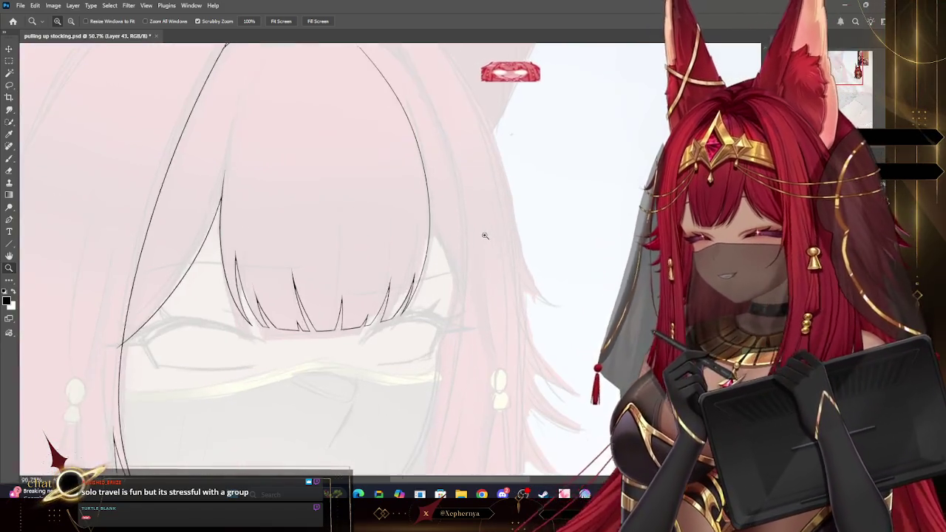
{"action": "key", "text": "b"}
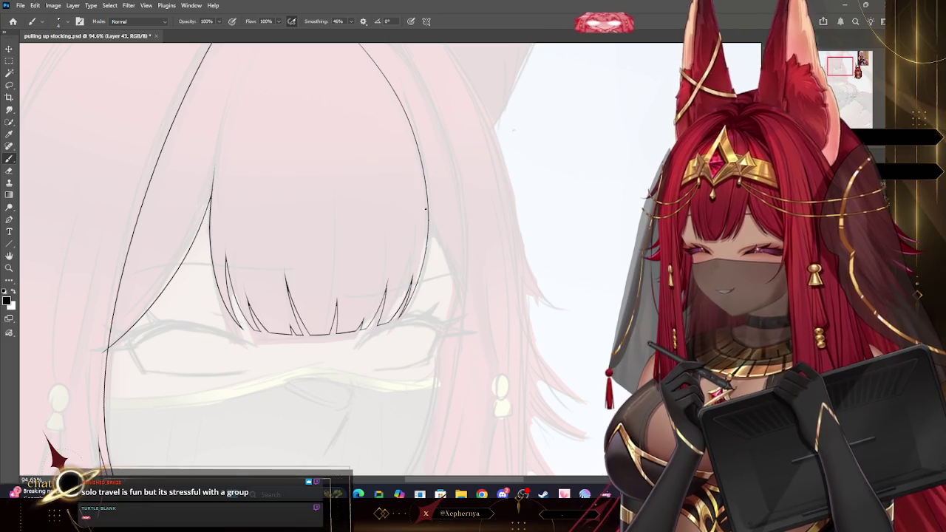
{"action": "left_click_drag", "start_coordinate": [418, 177], "coordinate": [463, 303]}
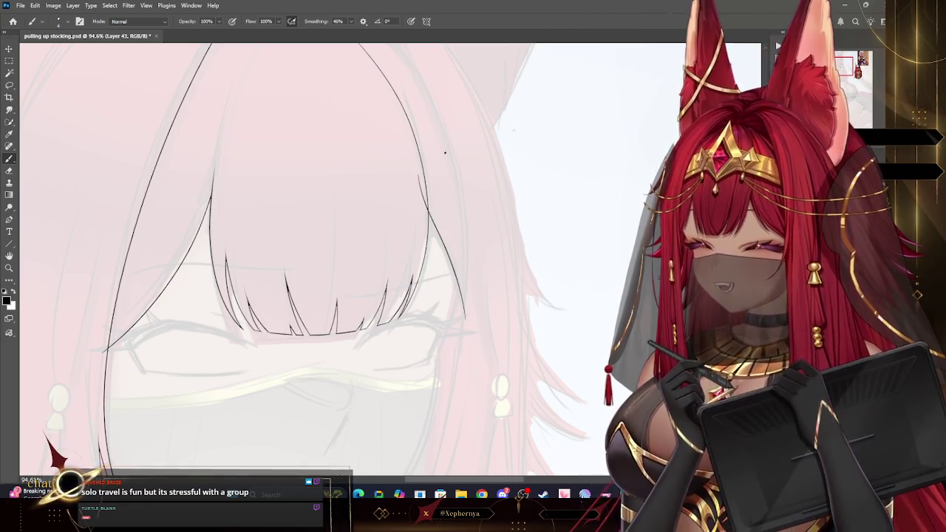
{"action": "key", "text": "ctrl+z"}
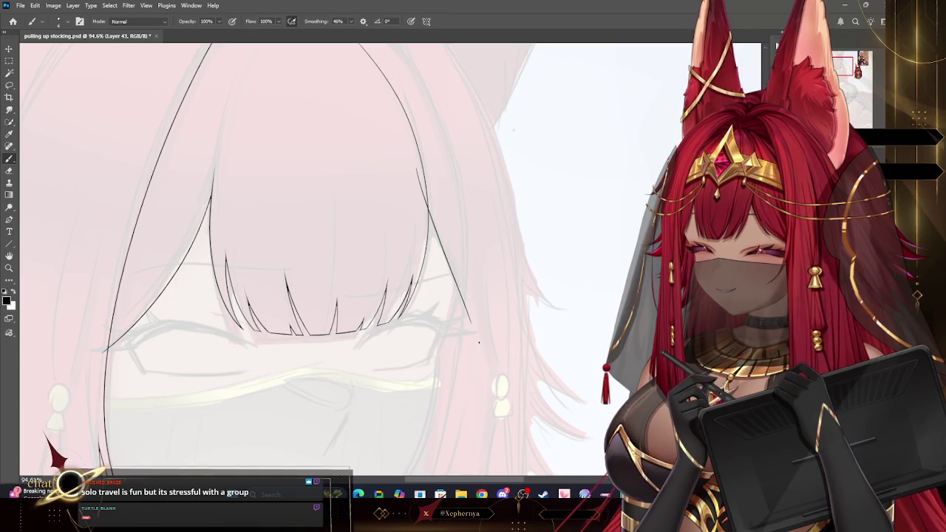
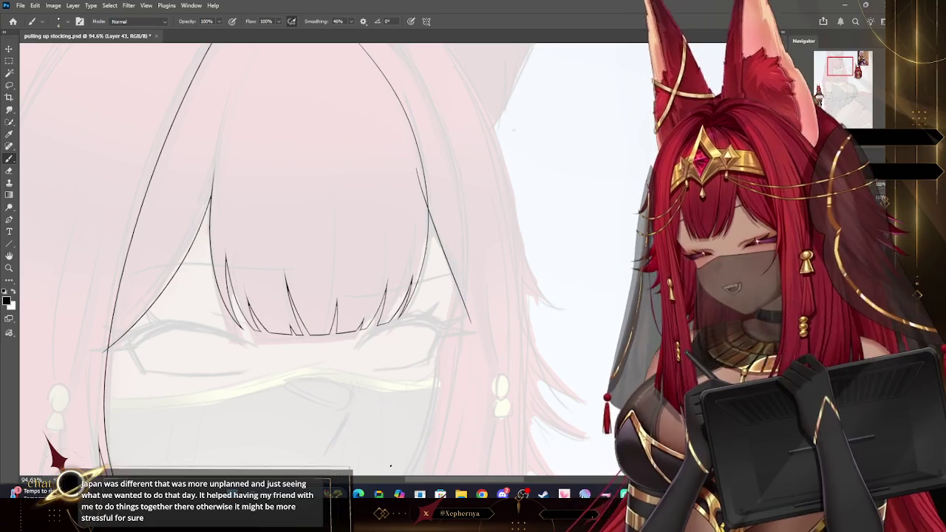
Zoom out from 94.6% to about 41% so the whole head's lineart shows over the red sketch.
{"action": "key", "text": "z"}
{"action": "left_click_drag", "start_coordinate": [545, 264], "coordinate": [542, 192]}
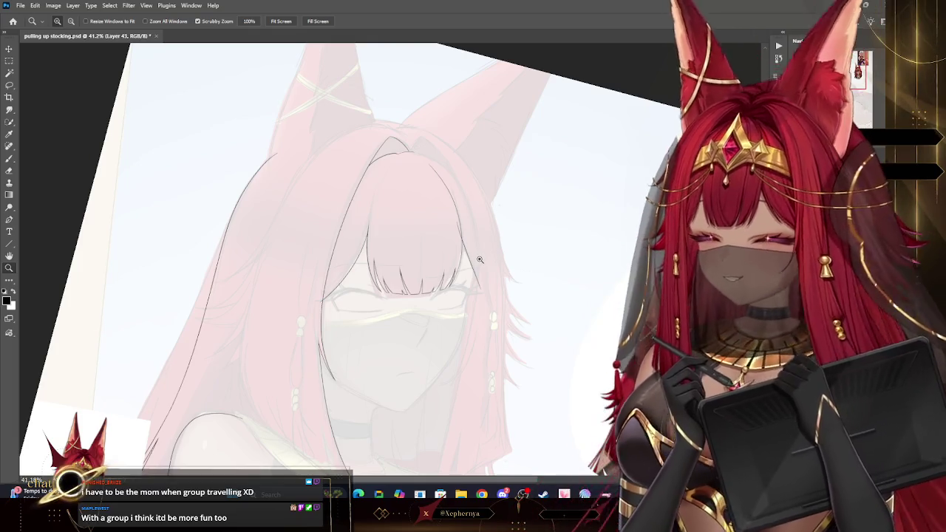
Zoom in on the bangs' right end and erase the short stray stroke beside the hair outline.
{"action": "left_click_drag", "start_coordinate": [480, 259], "coordinate": [510, 252]}
{"action": "left_click", "coordinate": [9, 159]}
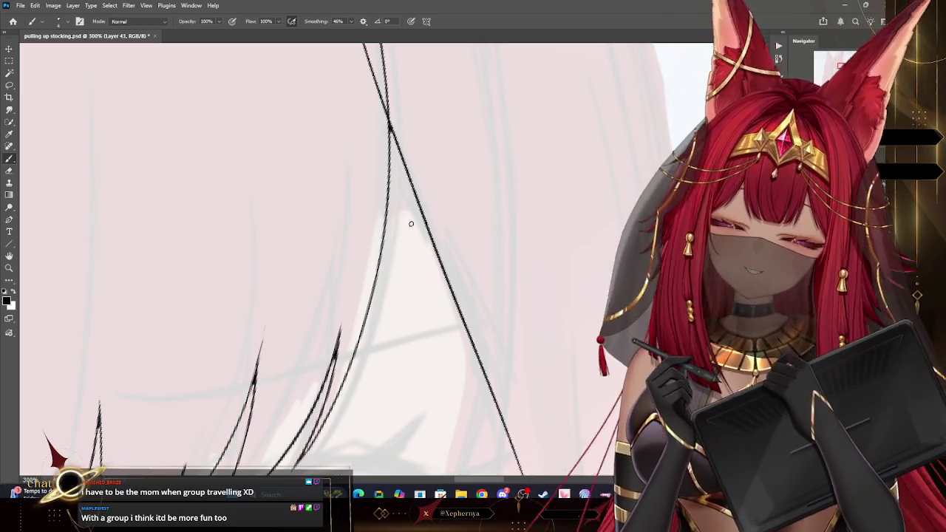
{"action": "left_click", "coordinate": [10, 268]}
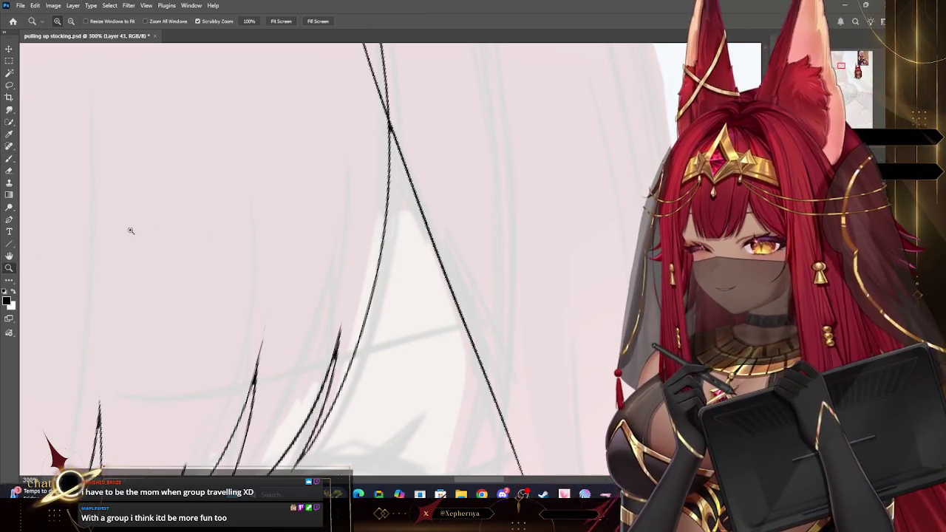
{"action": "left_click_drag", "start_coordinate": [428, 200], "coordinate": [407, 195]}
{"action": "scroll", "coordinate": [444, 126], "scroll_direction": "down", "scroll_amount": 2}
{"action": "scroll", "coordinate": [463, 140], "scroll_direction": "down", "scroll_amount": 2}
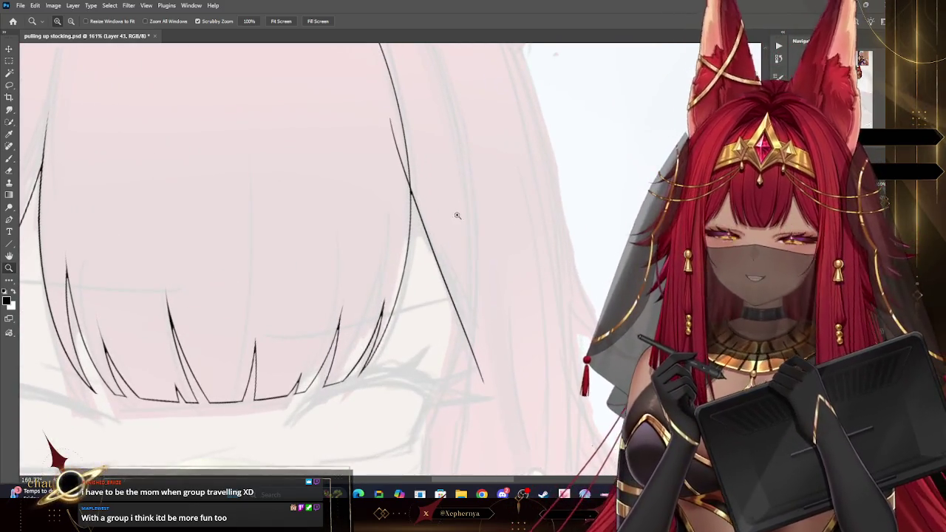
{"action": "scroll", "coordinate": [463, 245], "scroll_direction": "up", "scroll_amount": 2}
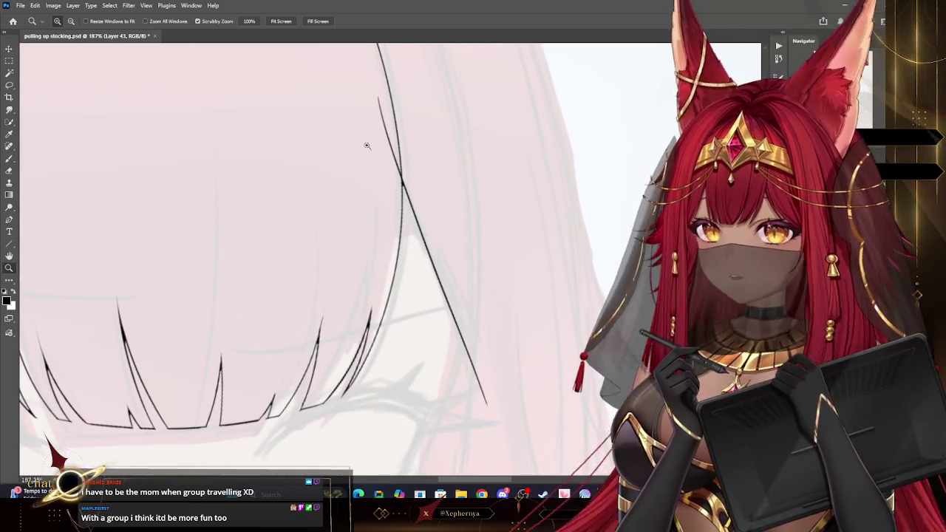
{"action": "key", "text": "e"}
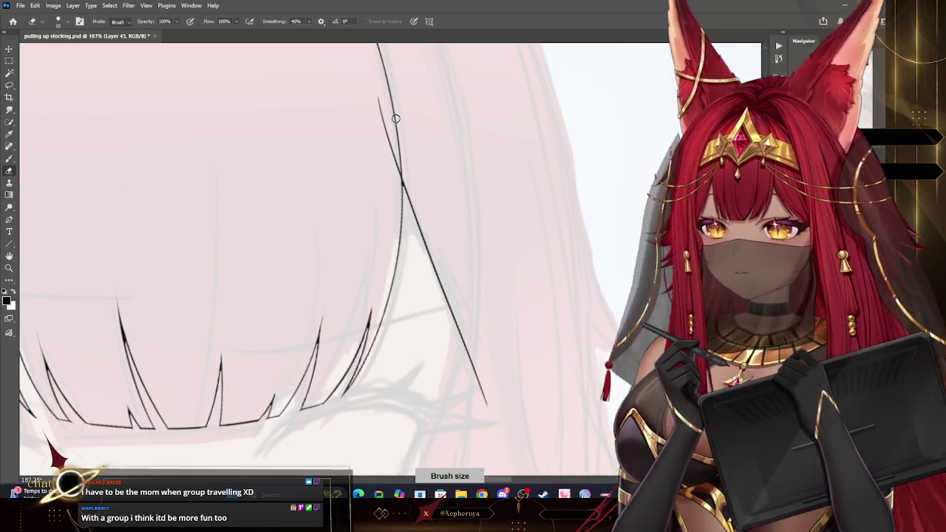
{"action": "left_click_drag", "start_coordinate": [383, 108], "coordinate": [396, 195]}
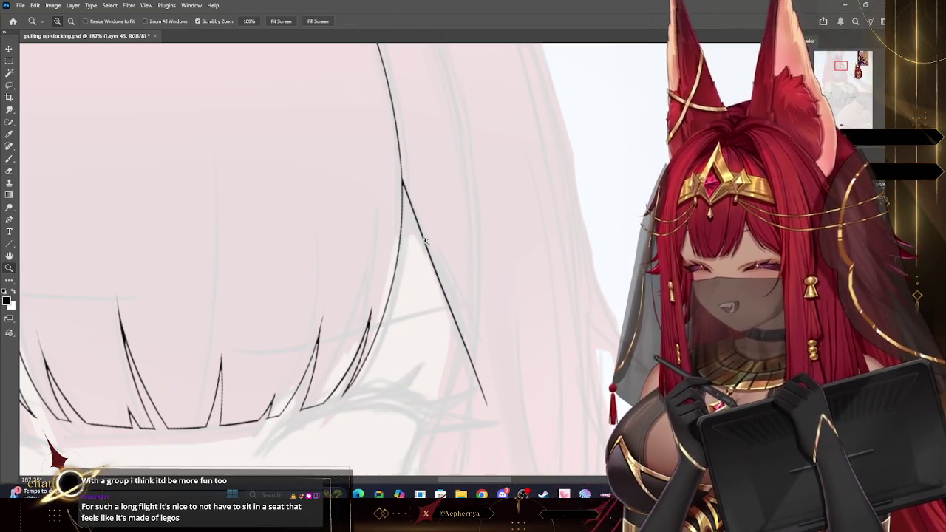
Zoom out from 187% until the full head and hair lineart is visible.
{"action": "key", "text": "z"}
{"action": "left_click_drag", "start_coordinate": [517, 229], "coordinate": [479, 229]}
{"action": "mouse_move", "coordinate": [518, 189]}
{"action": "left_mouse_down"}
{"action": "mouse_move", "coordinate": [497, 224]}
{"action": "mouse_move", "coordinate": [395, 261]}
{"action": "left_mouse_up"}
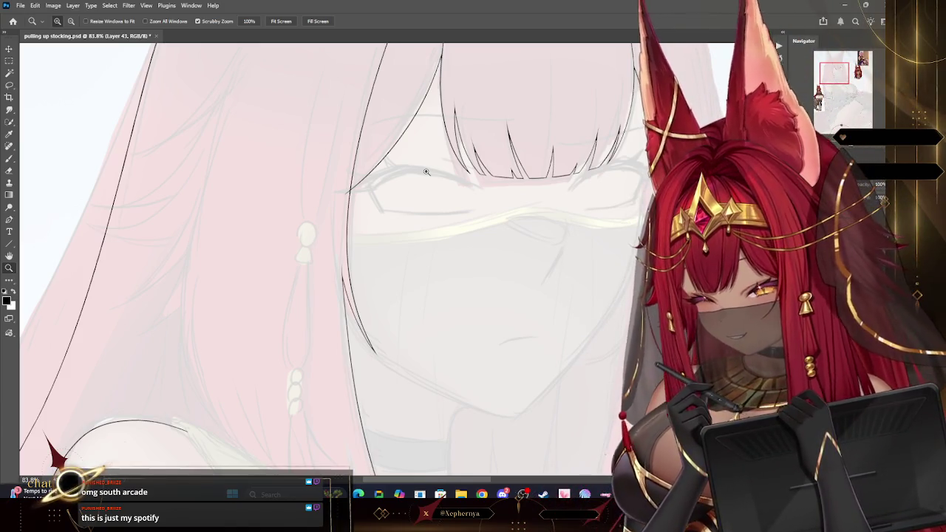
{"action": "scroll", "coordinate": [529, 146], "scroll_direction": "down", "scroll_amount": 3}
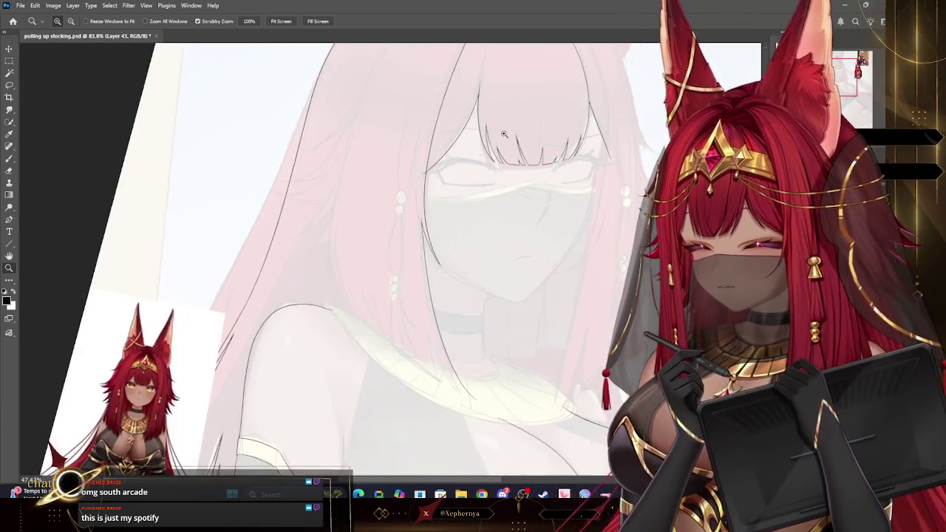
Check the reference, then brush a curved hair line down across the head.
{"action": "scroll", "coordinate": [594, 71], "scroll_direction": "down", "scroll_amount": 3}
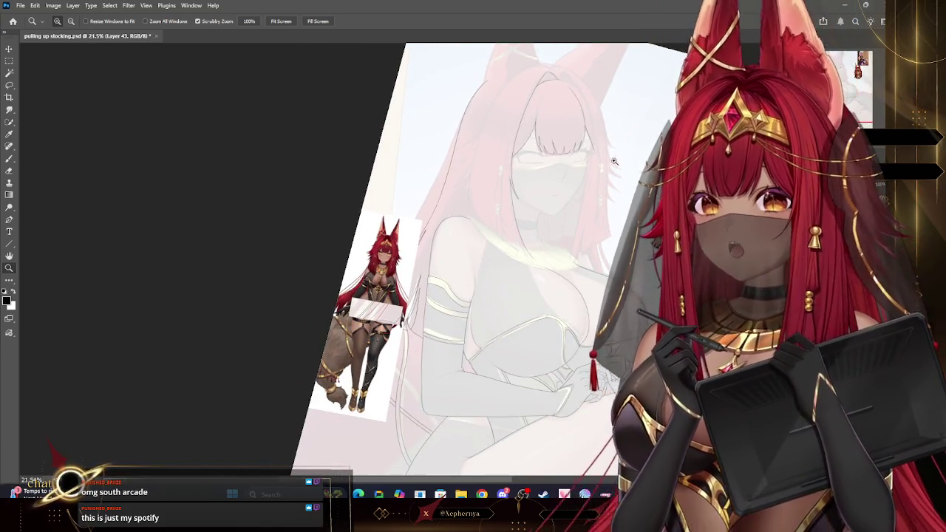
{"action": "scroll", "coordinate": [587, 190], "scroll_direction": "up", "scroll_amount": 2}
{"action": "scroll", "coordinate": [591, 176], "scroll_direction": "up", "scroll_amount": 2}
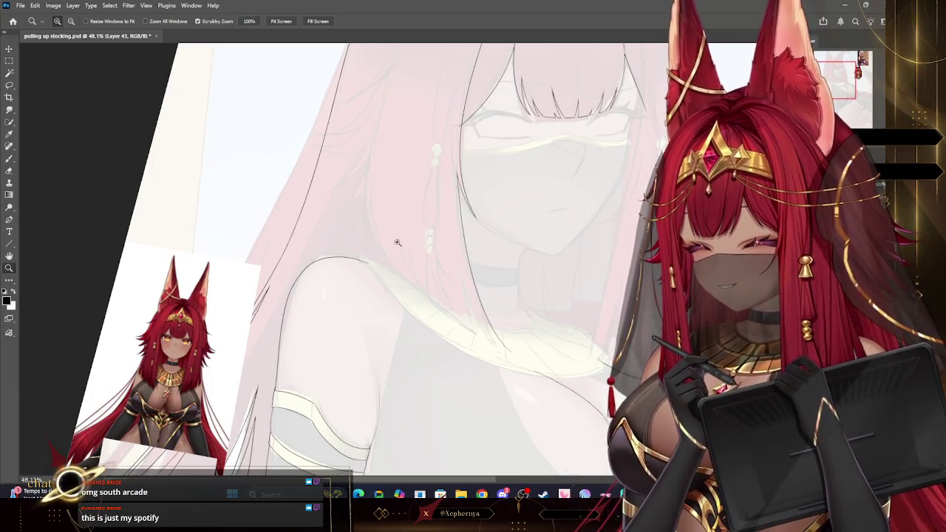
{"action": "scroll", "coordinate": [403, 238], "scroll_direction": "down", "scroll_amount": 1}
{"action": "scroll", "coordinate": [426, 135], "scroll_direction": "up", "scroll_amount": 1}
{"action": "scroll", "coordinate": [149, 127], "scroll_direction": "up", "scroll_amount": 1}
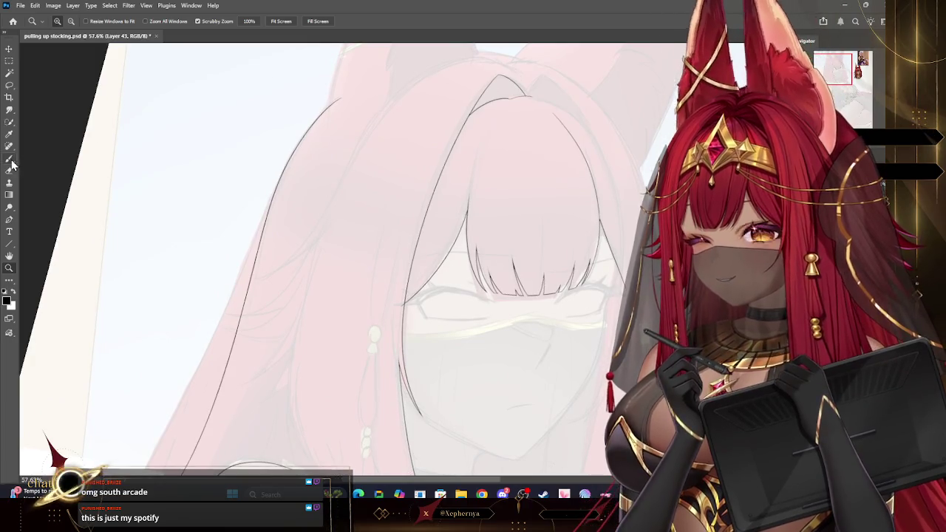
{"action": "left_click", "coordinate": [10, 159]}
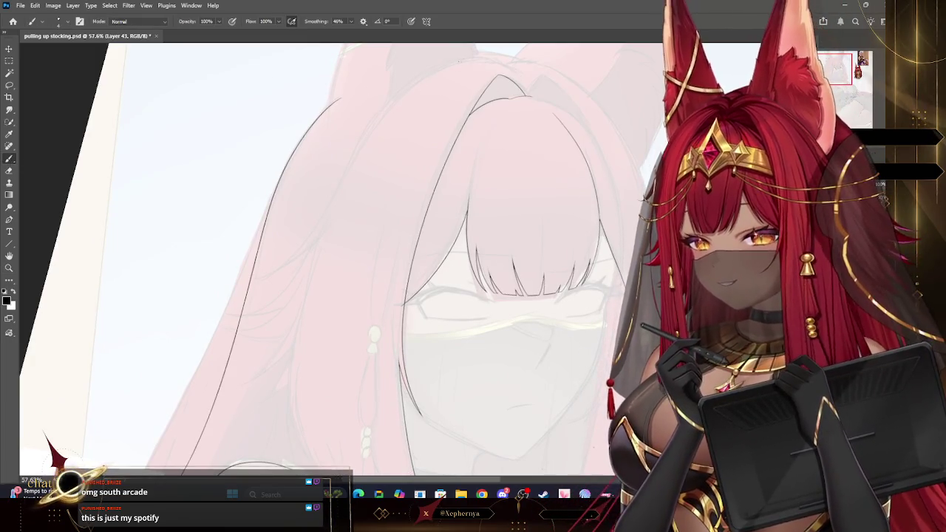
{"action": "left_click_drag", "start_coordinate": [457, 62], "coordinate": [338, 198]}
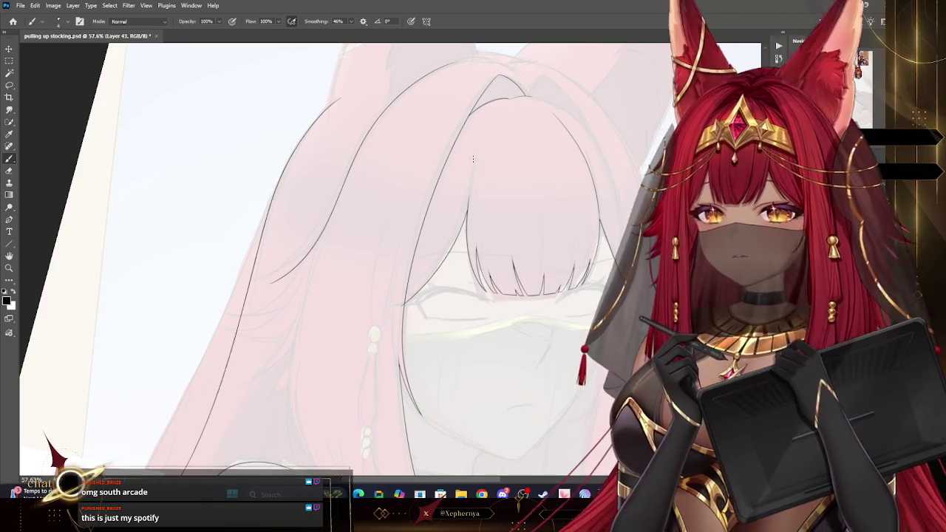
Rotate and pan toward the shoulder, then ink a hair line down toward it.
{"action": "key", "text": "r"}
{"action": "key", "text": "r"}
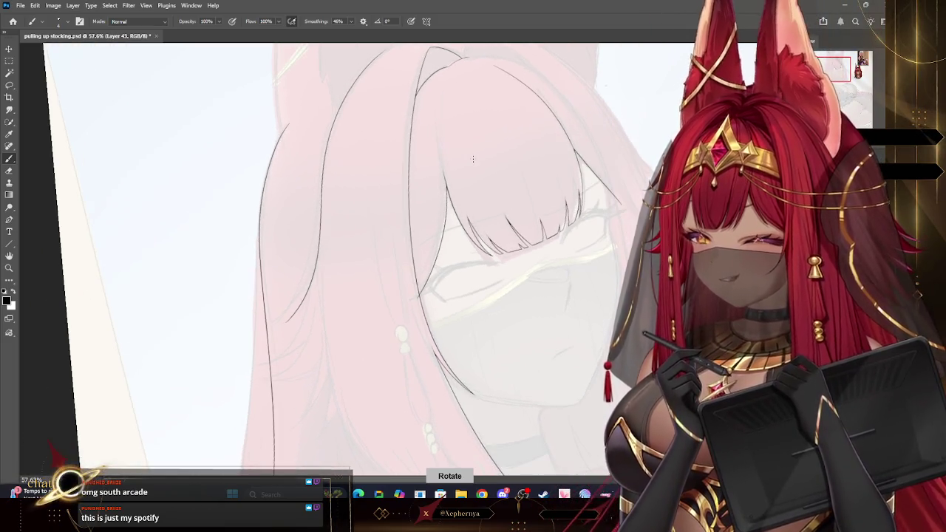
{"action": "key", "text": "ctrl+z"}
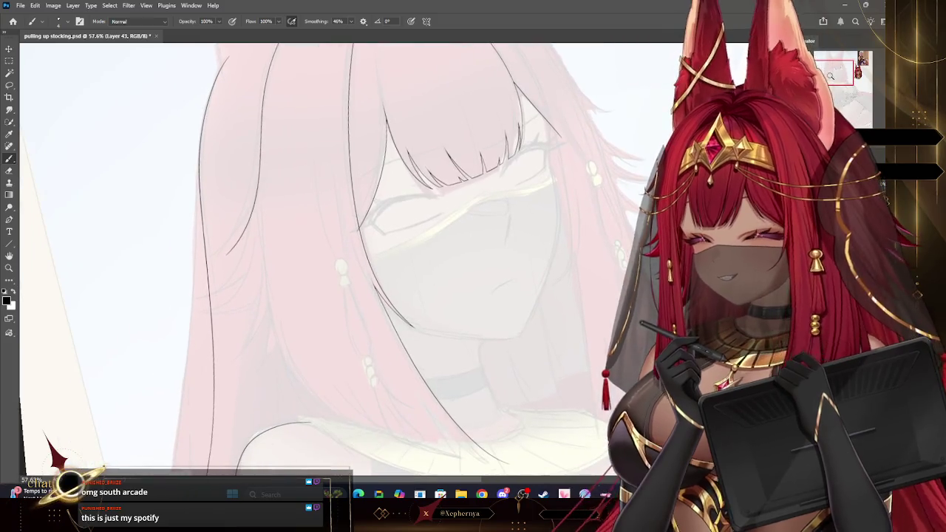
{"action": "key", "text": "ctrl+z"}
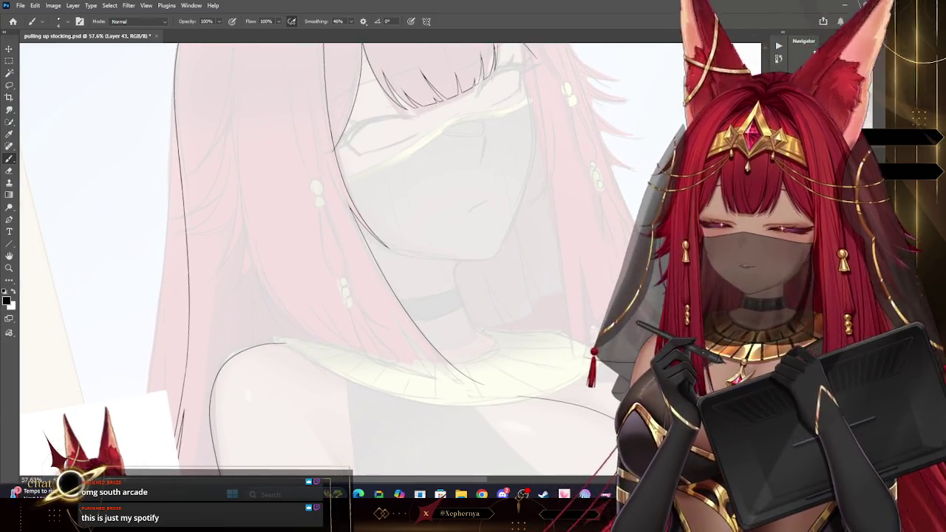
{"action": "left_click_drag", "start_coordinate": [841, 79], "coordinate": [838, 85]}
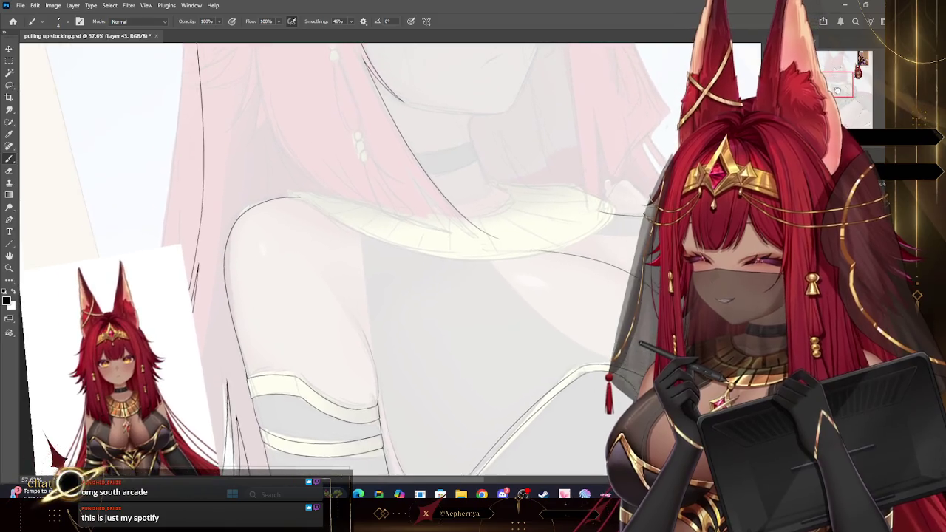
{"action": "mouse_move", "coordinate": [492, 225]}
{"action": "left_mouse_down"}
{"action": "mouse_move", "coordinate": [423, 154]}
{"action": "mouse_move", "coordinate": [477, 228]}
{"action": "left_mouse_up"}
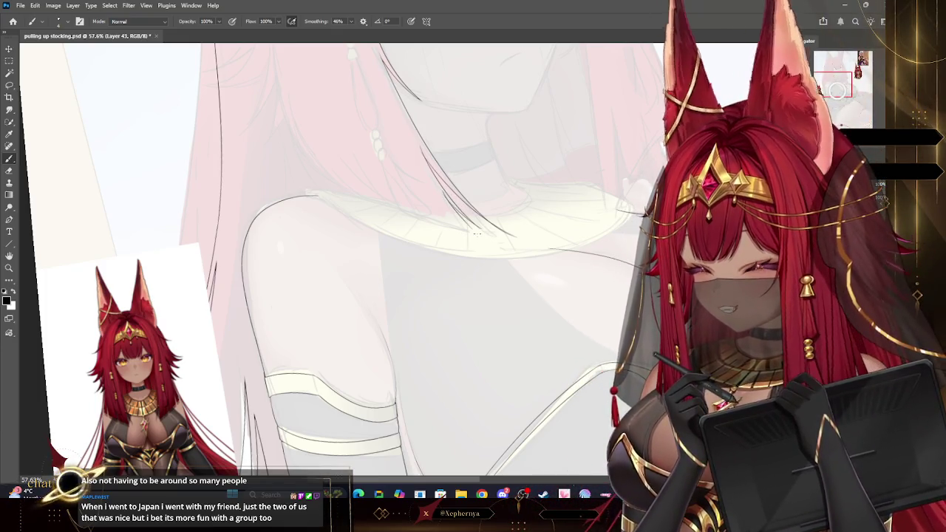
Undo the last stroke near the shoulder, then rotate upright and pan back to the face.
{"action": "left_click_drag", "start_coordinate": [477, 234], "coordinate": [467, 288]}
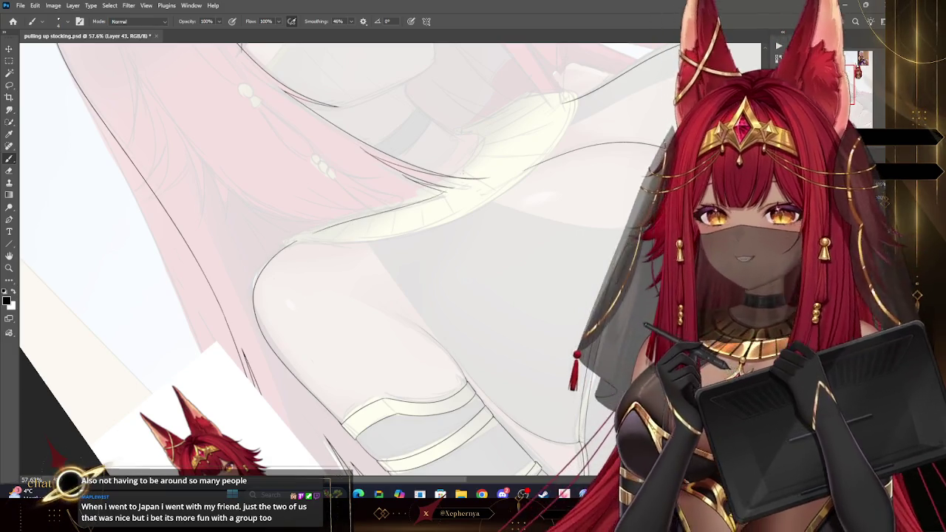
{"action": "key", "text": "ctrl+z"}
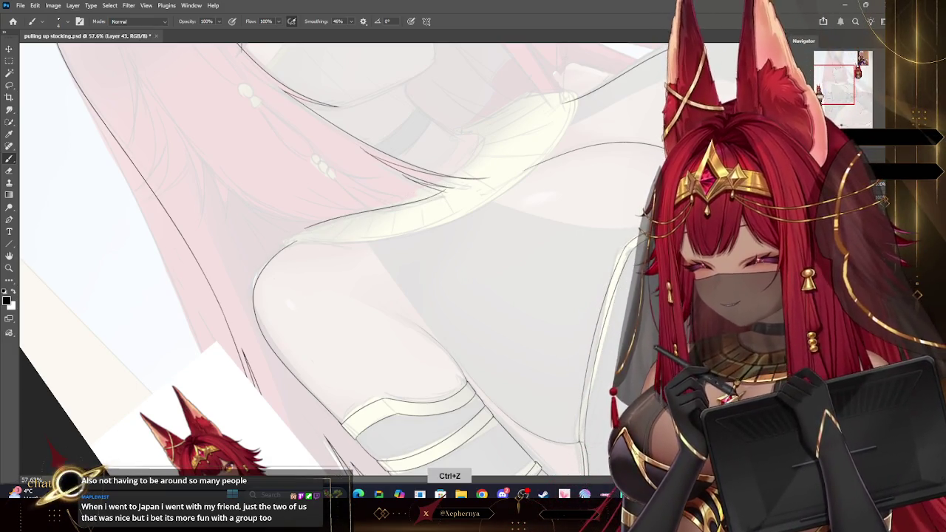
{"action": "mouse_move", "coordinate": [444, 222]}
{"action": "left_mouse_down"}
{"action": "mouse_move", "coordinate": [476, 154]}
{"action": "mouse_move", "coordinate": [473, 355]}
{"action": "left_mouse_up"}
{"action": "mouse_move", "coordinate": [385, 215]}
{"action": "left_mouse_down"}
{"action": "mouse_move", "coordinate": [402, 264]}
{"action": "mouse_move", "coordinate": [422, 274]}
{"action": "mouse_move", "coordinate": [475, 285]}
{"action": "mouse_move", "coordinate": [525, 251]}
{"action": "mouse_move", "coordinate": [460, 216]}
{"action": "mouse_move", "coordinate": [452, 200]}
{"action": "left_mouse_up"}
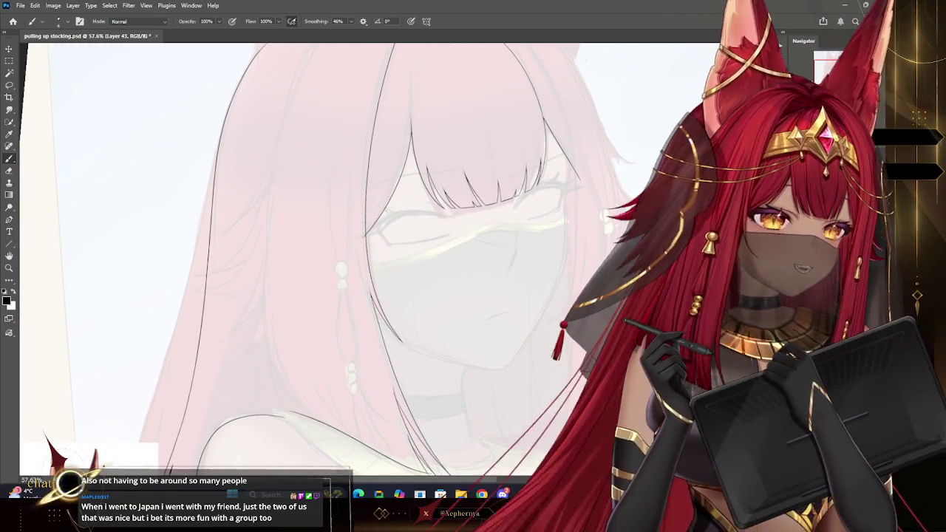
{"action": "mouse_move", "coordinate": [834, 66]}
{"action": "left_mouse_down"}
{"action": "mouse_move", "coordinate": [858, 72]}
{"action": "mouse_move", "coordinate": [843, 77]}
{"action": "left_mouse_up"}
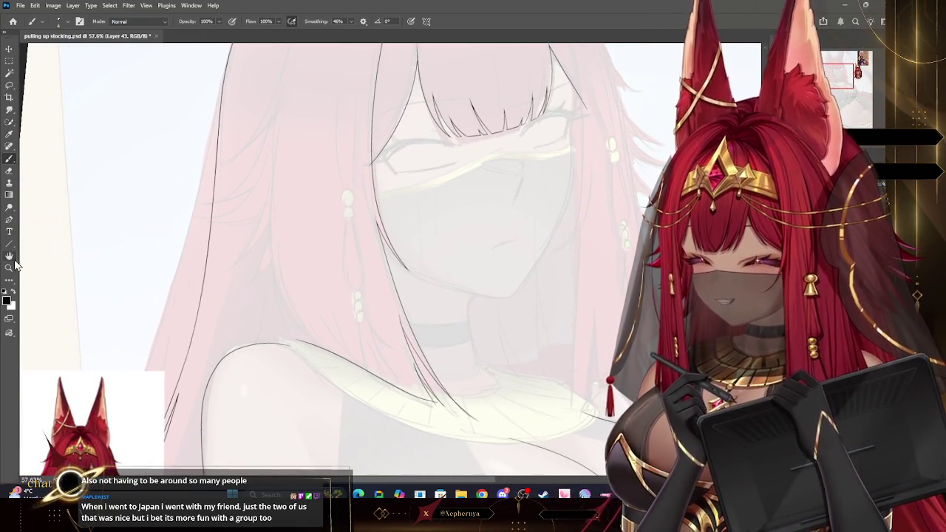
Zoom to 276% and erase the overshooting ends of the long diagonal hair strokes.
{"action": "left_click", "coordinate": [9, 267]}
{"action": "left_click_drag", "start_coordinate": [370, 248], "coordinate": [396, 245]}
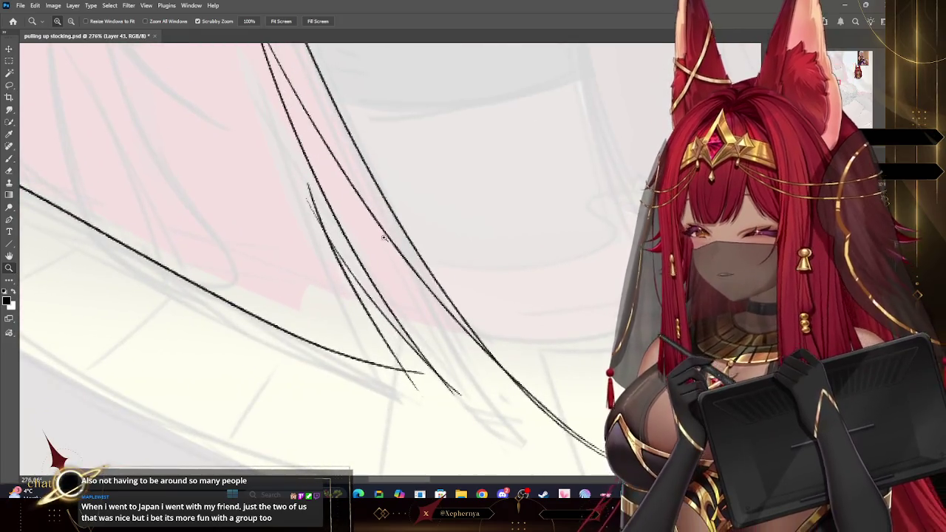
{"action": "key", "text": "b"}
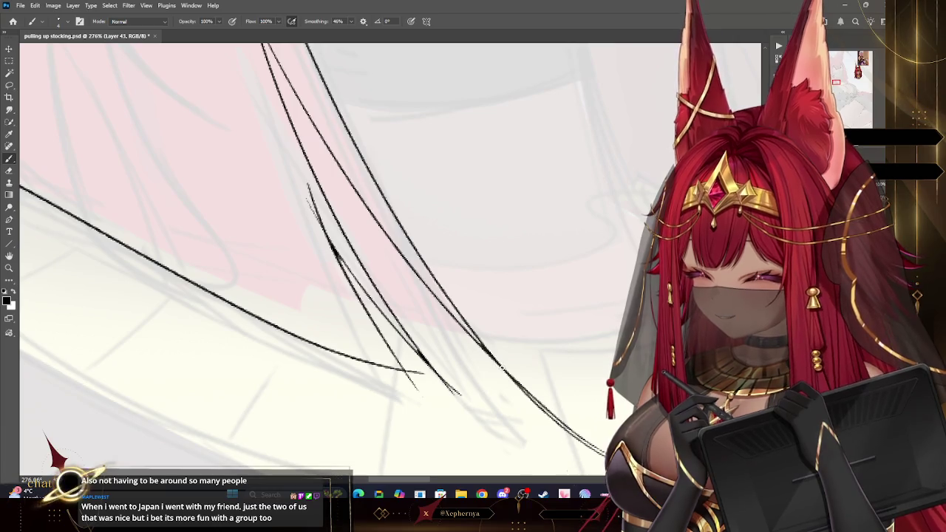
{"action": "key", "text": "e"}
{"action": "left_click_drag", "start_coordinate": [405, 369], "coordinate": [422, 385]}
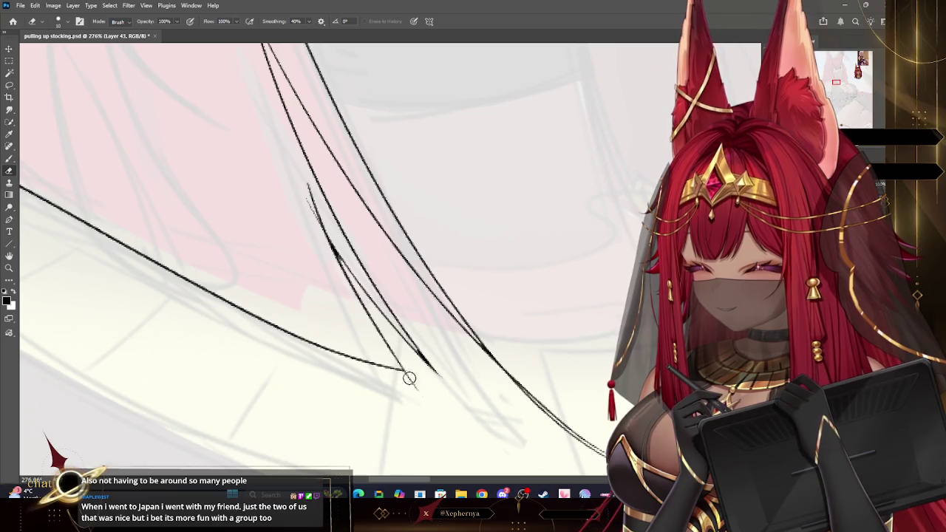
{"action": "mouse_move", "coordinate": [491, 368]}
{"action": "left_mouse_down"}
{"action": "mouse_move", "coordinate": [549, 418]}
{"action": "mouse_move", "coordinate": [589, 436]}
{"action": "left_mouse_up"}
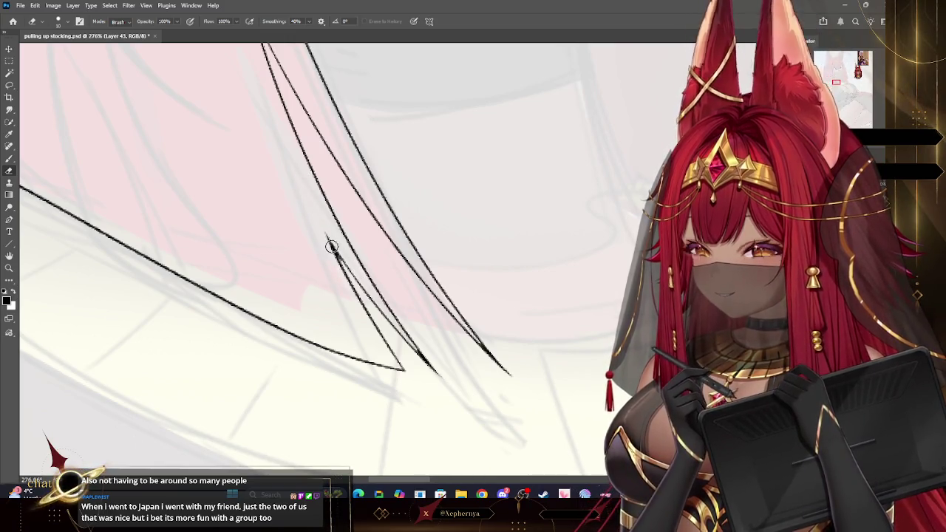
Zoom in on the thin split strand tip over the collar and erase its rough end.
{"action": "key", "text": "z"}
{"action": "mouse_move", "coordinate": [347, 186]}
{"action": "left_mouse_down"}
{"action": "mouse_move", "coordinate": [324, 186]}
{"action": "mouse_move", "coordinate": [360, 198]}
{"action": "left_mouse_up"}
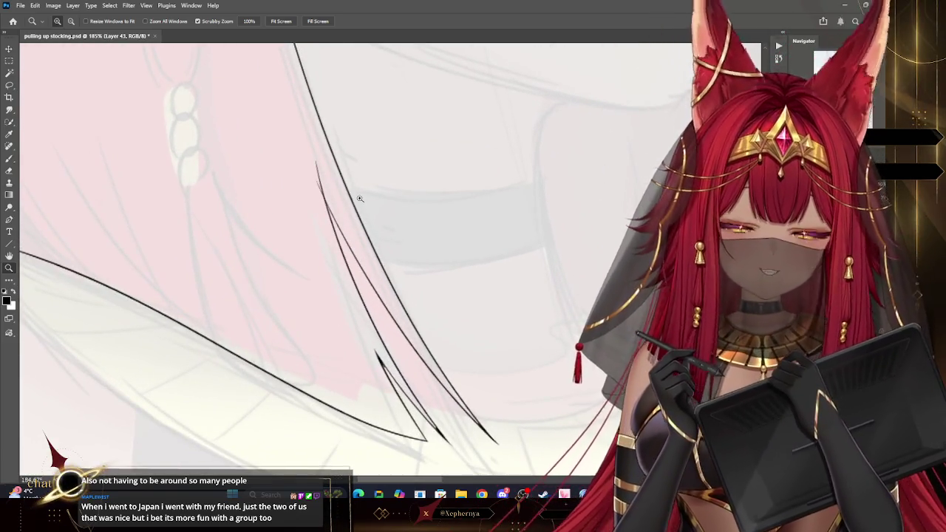
{"action": "left_click_drag", "start_coordinate": [333, 184], "coordinate": [370, 184]}
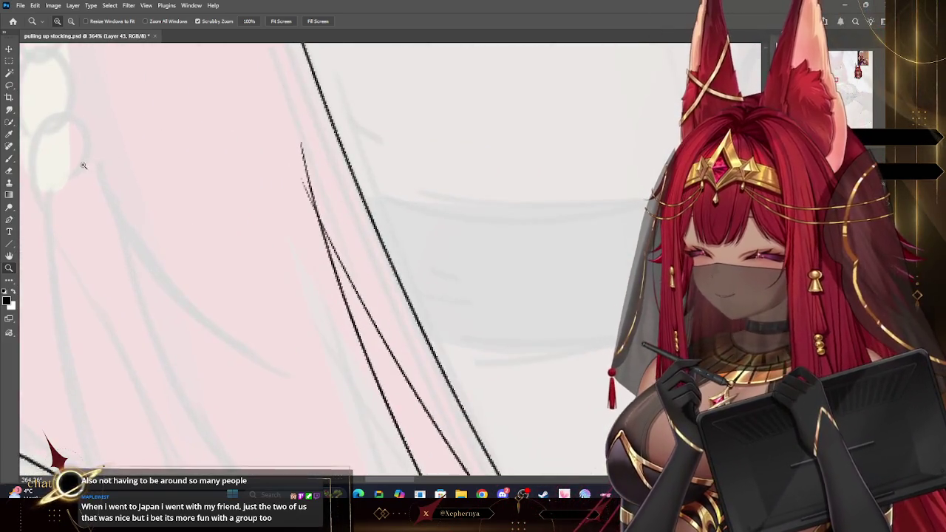
{"action": "key", "text": "b"}
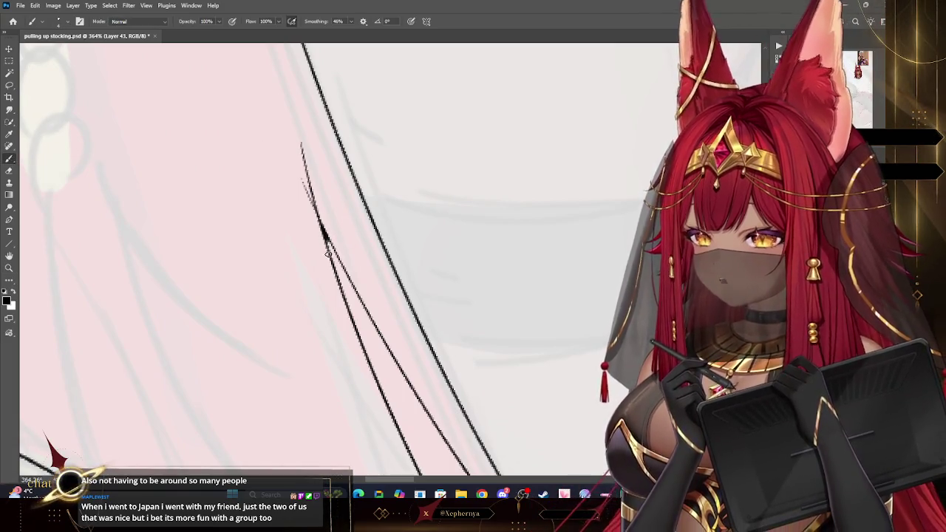
{"action": "key", "text": "e"}
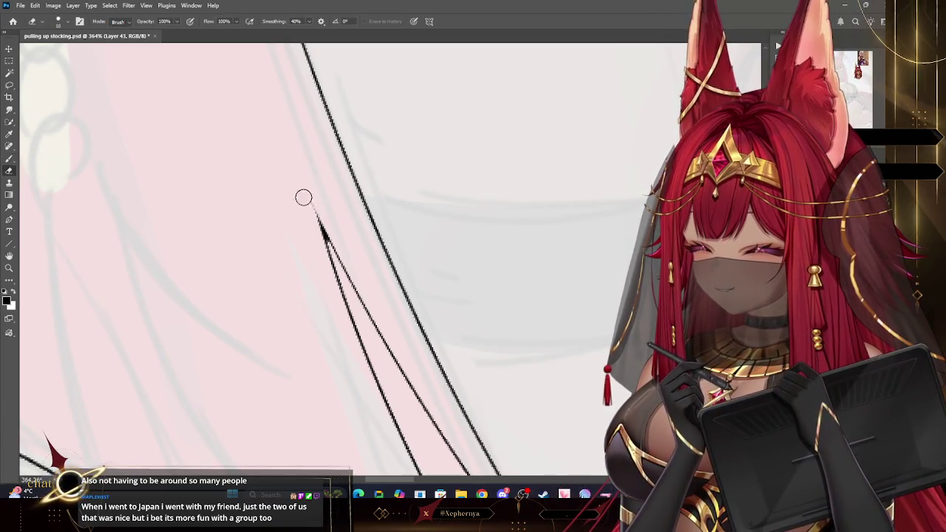
{"action": "key", "text": "z"}
{"action": "scroll", "coordinate": [207, 236], "scroll_direction": "down", "scroll_amount": 3}
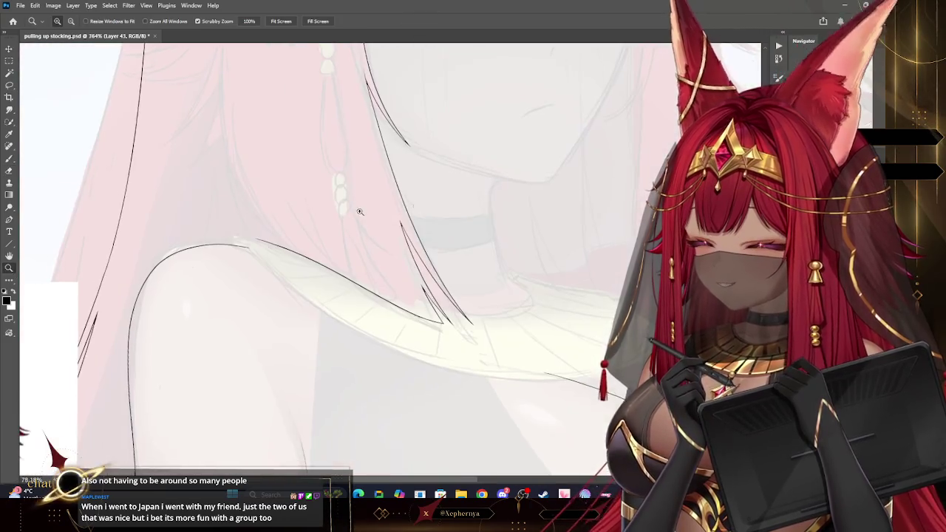
{"action": "scroll", "coordinate": [360, 211], "scroll_direction": "down", "scroll_amount": 3}
{"action": "scroll", "coordinate": [423, 217], "scroll_direction": "down", "scroll_amount": 2}
{"action": "scroll", "coordinate": [441, 224], "scroll_direction": "down", "scroll_amount": 1}
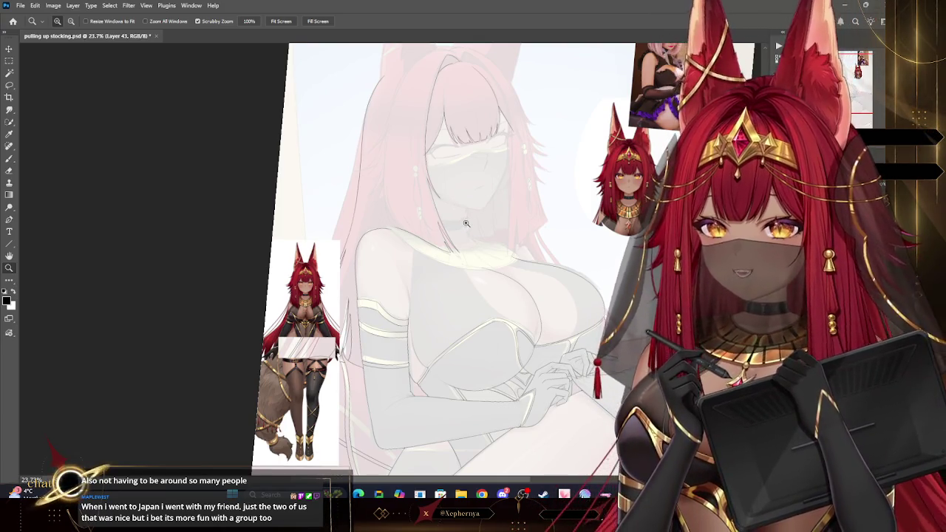
{"action": "scroll", "coordinate": [464, 225], "scroll_direction": "up", "scroll_amount": 1}
{"action": "scroll", "coordinate": [481, 208], "scroll_direction": "up", "scroll_amount": 1}
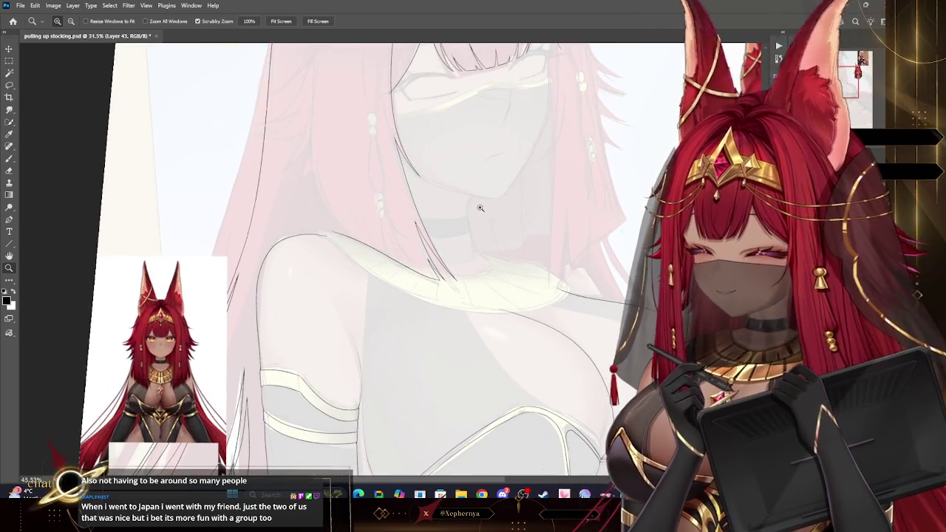
{"action": "scroll", "coordinate": [425, 224], "scroll_direction": "up", "scroll_amount": 1}
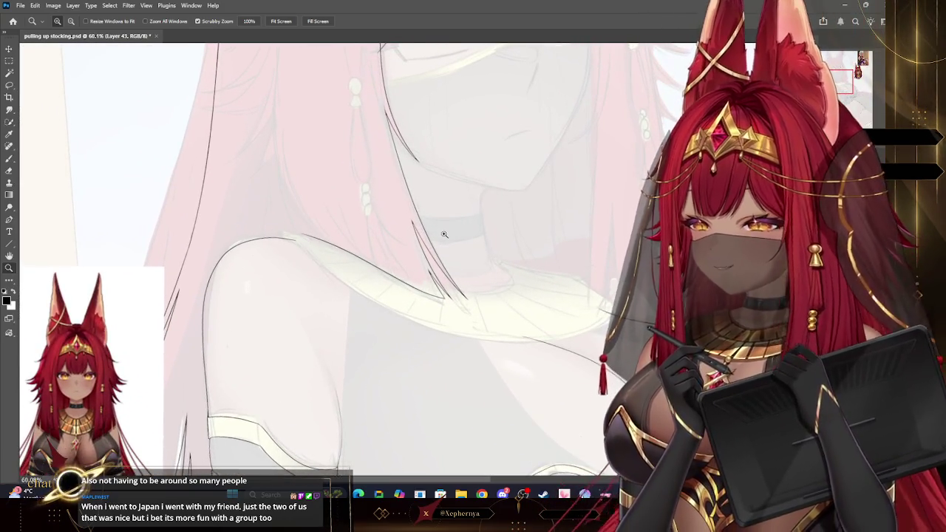
{"action": "scroll", "coordinate": [444, 234], "scroll_direction": "down", "scroll_amount": 2}
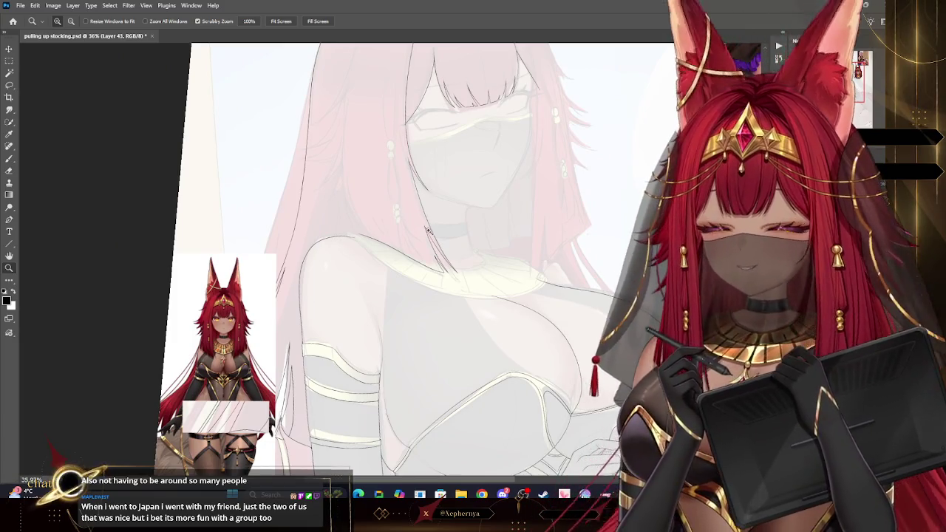
{"action": "scroll", "coordinate": [443, 89], "scroll_direction": "down", "scroll_amount": 3}
{"action": "scroll", "coordinate": [465, 82], "scroll_direction": "up", "scroll_amount": 1}
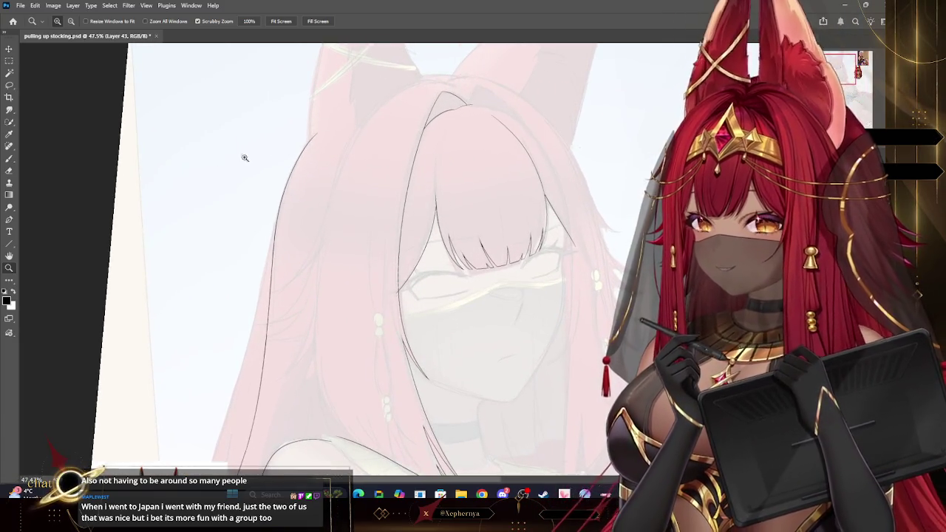
{"action": "key", "text": "b"}
{"action": "left_click_drag", "start_coordinate": [407, 84], "coordinate": [349, 151]}
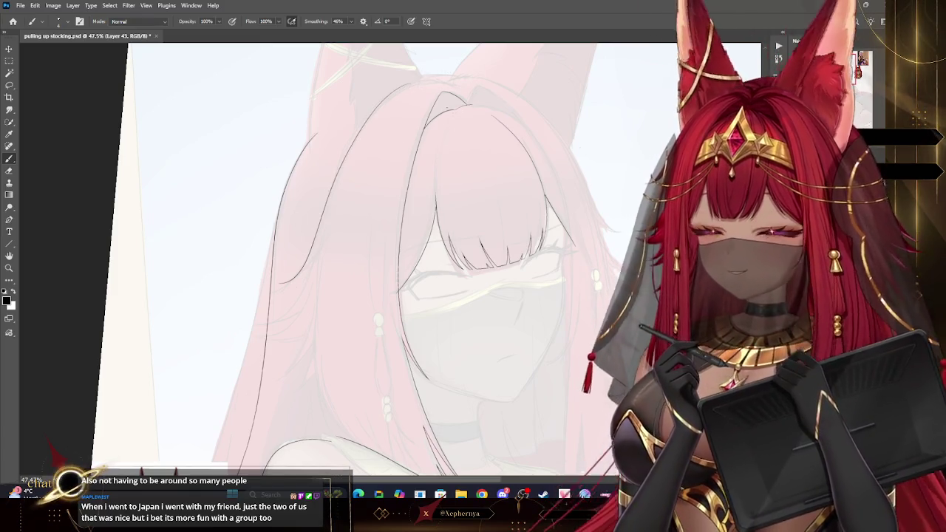
{"action": "key", "text": "ctrl+z"}
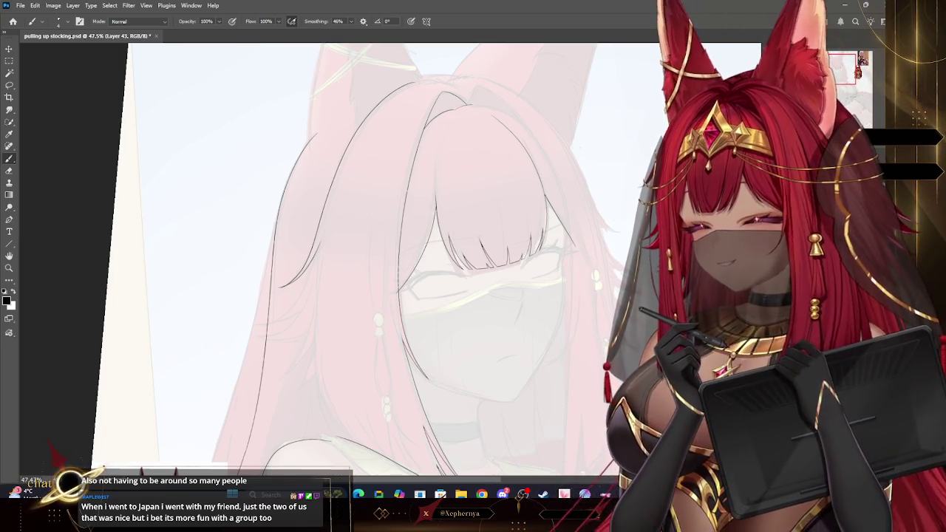
{"action": "left_click", "coordinate": [9, 269]}
{"action": "left_click_drag", "start_coordinate": [510, 214], "coordinate": [488, 214]}
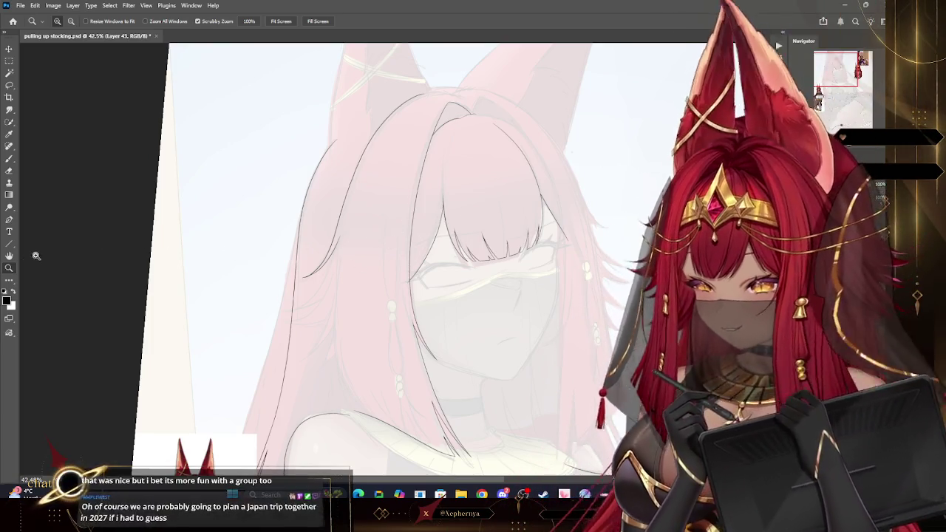
Zoom in on the left hair and draw a second curved strand line, redoing it once.
{"action": "scroll", "coordinate": [485, 191], "scroll_direction": "down", "scroll_amount": 3}
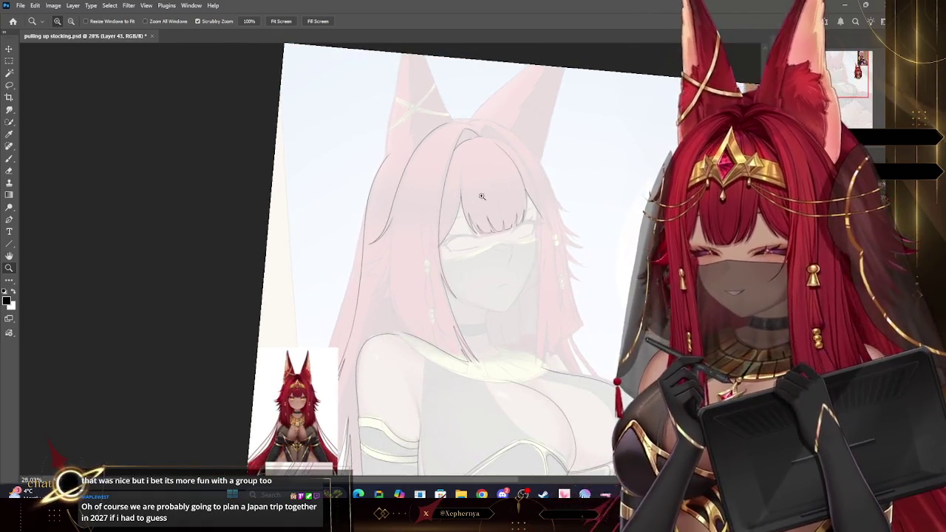
{"action": "scroll", "coordinate": [396, 247], "scroll_direction": "up", "scroll_amount": 3}
{"action": "scroll", "coordinate": [436, 232], "scroll_direction": "up", "scroll_amount": 2}
{"action": "scroll", "coordinate": [444, 232], "scroll_direction": "up", "scroll_amount": 2}
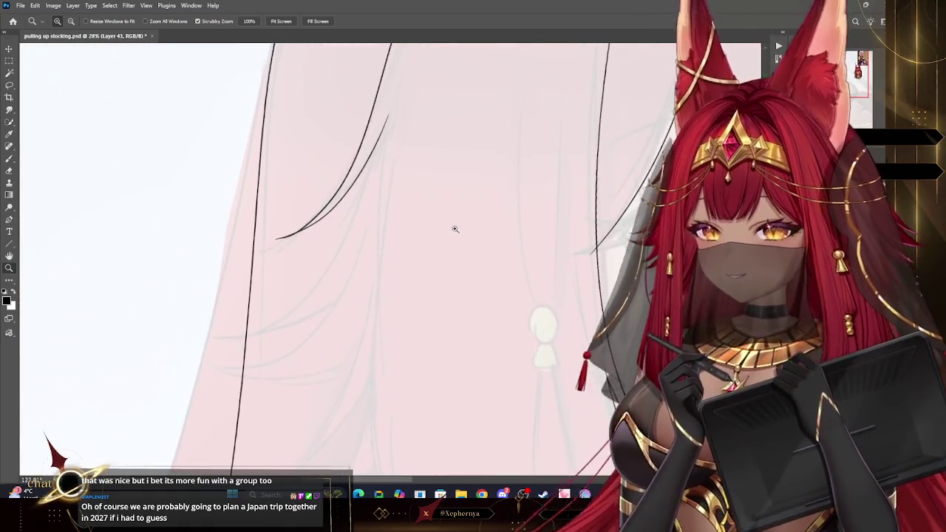
{"action": "left_click", "coordinate": [10, 159]}
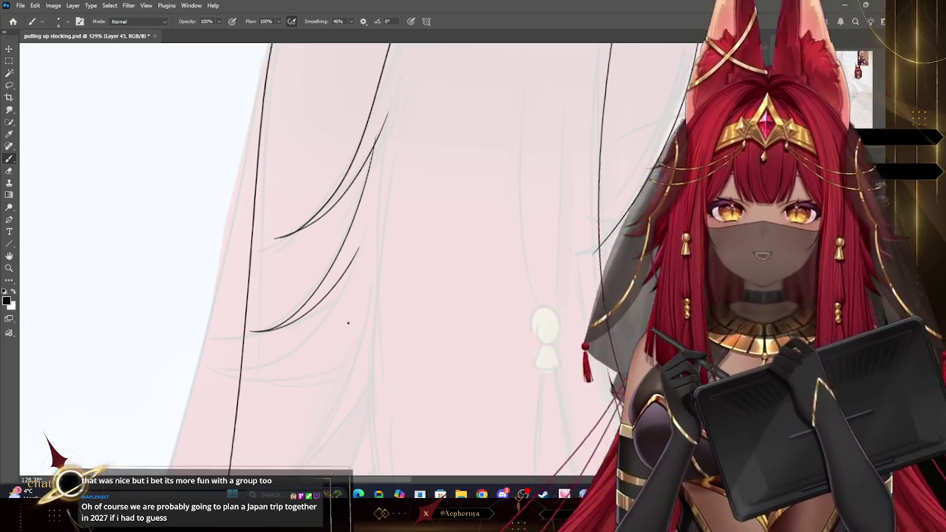
{"action": "key", "text": "ctrl+z"}
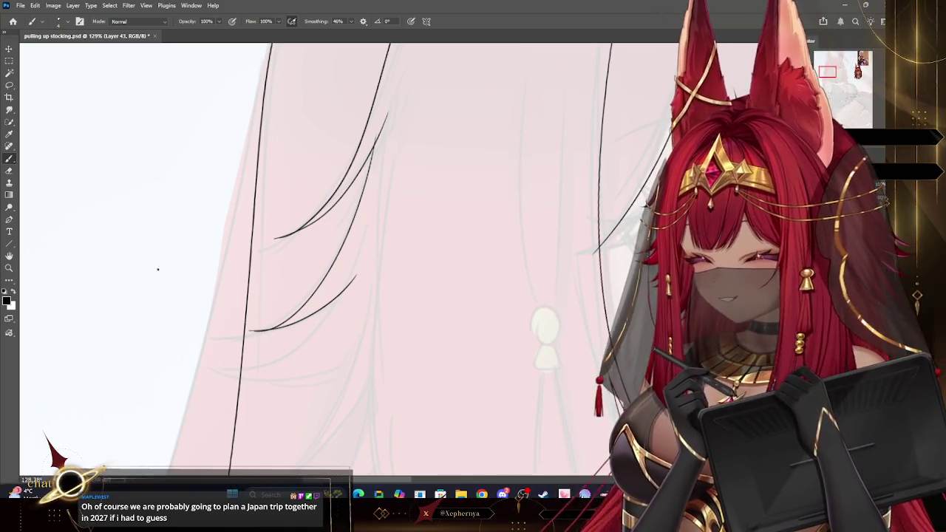
{"action": "left_click", "coordinate": [14, 273]}
{"action": "scroll", "coordinate": [422, 222], "scroll_direction": "down", "scroll_amount": 3}
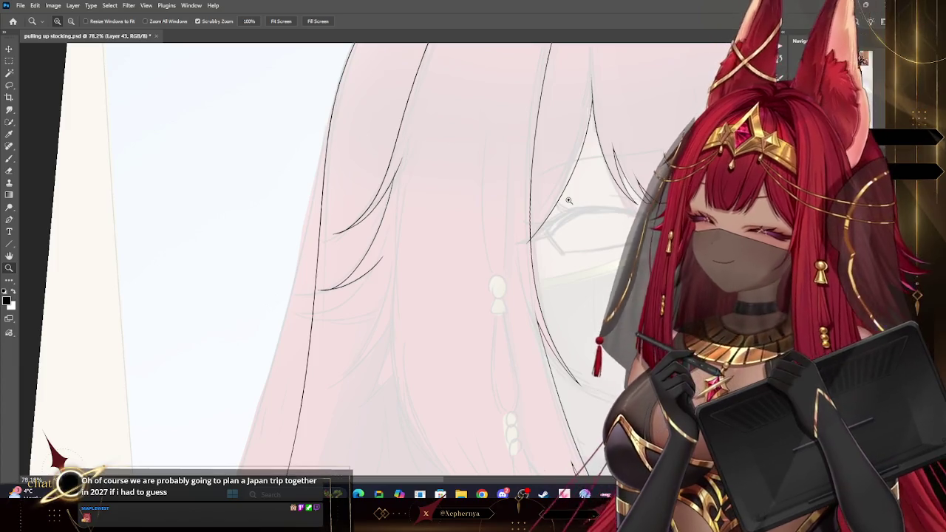
Brush a third curved strand line lower inside the left hair, then zoom out to review.
{"action": "scroll", "coordinate": [441, 210], "scroll_direction": "down", "scroll_amount": 3}
{"action": "scroll", "coordinate": [449, 269], "scroll_direction": "up", "scroll_amount": 5}
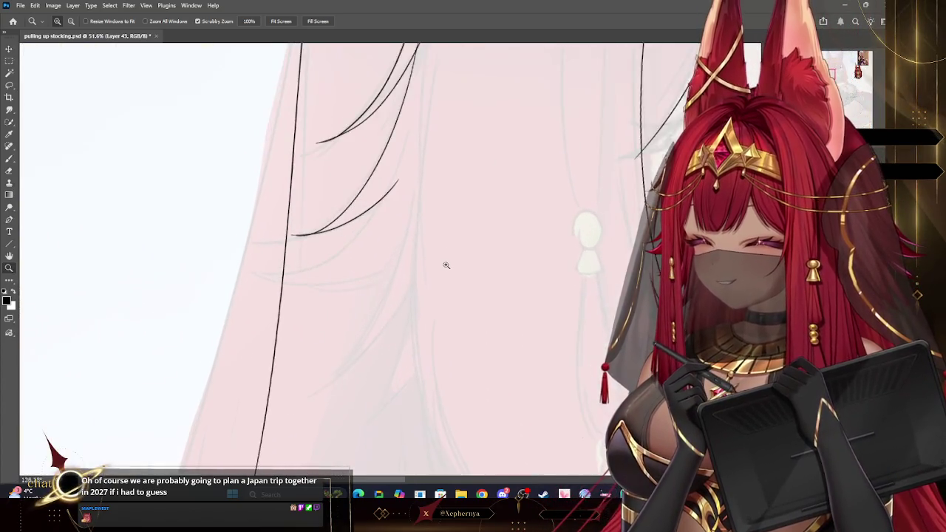
{"action": "left_click", "coordinate": [9, 160]}
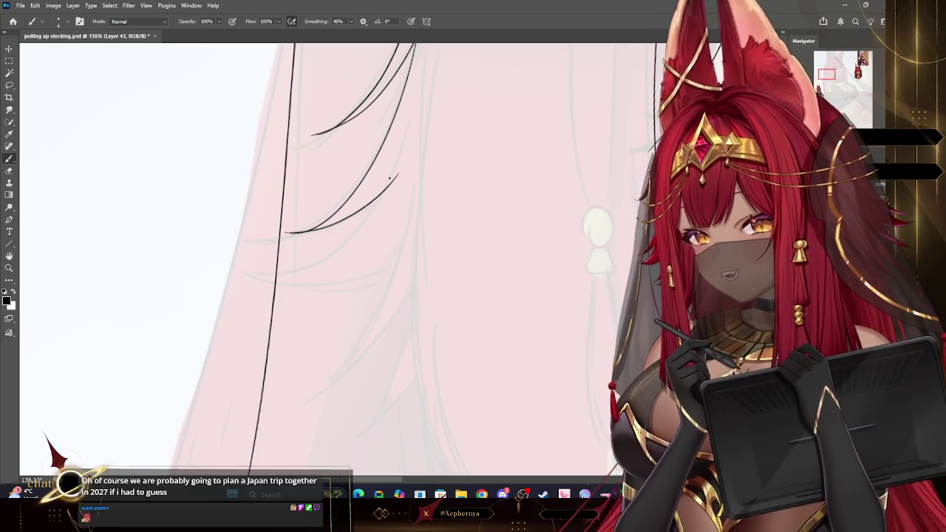
{"action": "mouse_move", "coordinate": [397, 175]}
{"action": "left_mouse_down"}
{"action": "mouse_move", "coordinate": [238, 276]}
{"action": "mouse_move", "coordinate": [406, 247]}
{"action": "left_mouse_up"}
{"action": "left_click", "coordinate": [9, 267]}
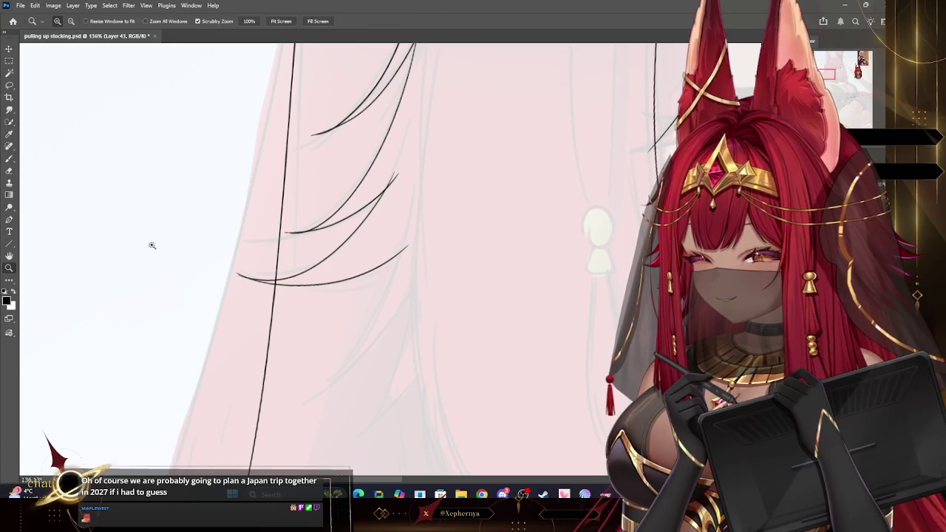
{"action": "scroll", "coordinate": [123, 249], "scroll_direction": "down", "scroll_amount": 10}
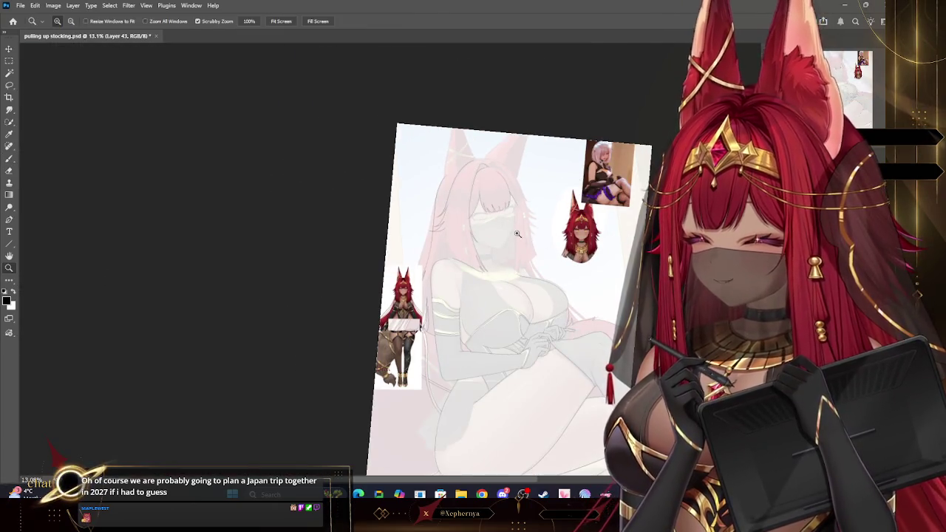
{"action": "scroll", "coordinate": [517, 232], "scroll_direction": "up", "scroll_amount": 2}
{"action": "scroll", "coordinate": [503, 215], "scroll_direction": "up", "scroll_amount": 2}
{"action": "scroll", "coordinate": [481, 189], "scroll_direction": "up", "scroll_amount": 1}
{"action": "scroll", "coordinate": [466, 170], "scroll_direction": "up", "scroll_amount": 1}
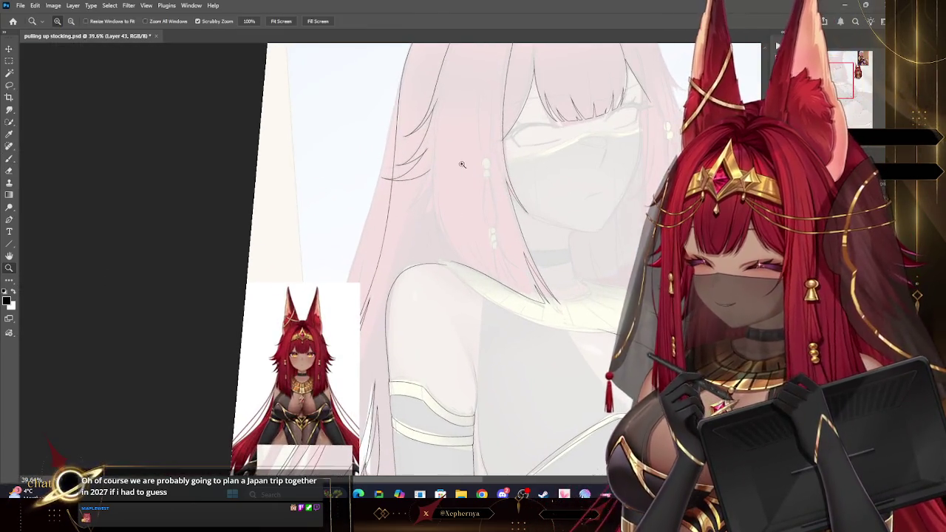
Undo the last left-side strand and redraw it as a longer, cleaner line.
{"action": "scroll", "coordinate": [436, 185], "scroll_direction": "up", "scroll_amount": 2}
{"action": "scroll", "coordinate": [476, 174], "scroll_direction": "up", "scroll_amount": 3}
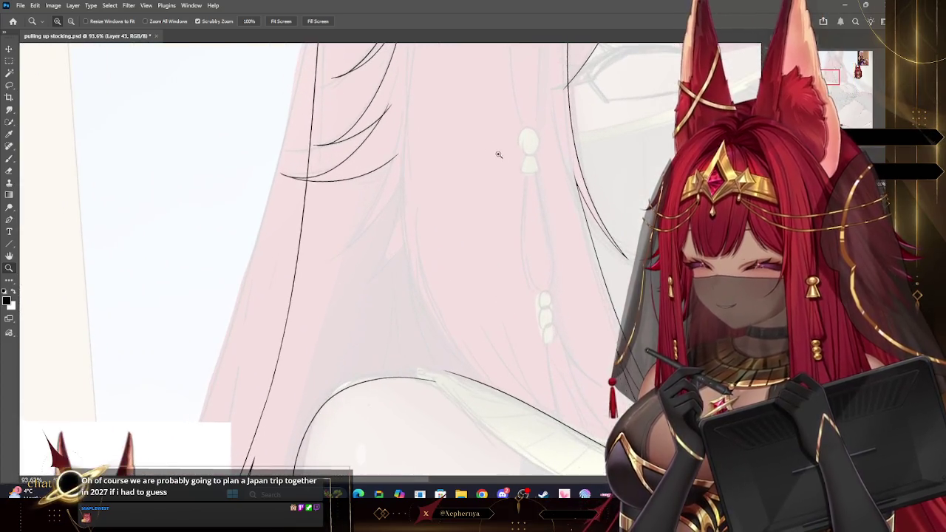
{"action": "key", "text": "b"}
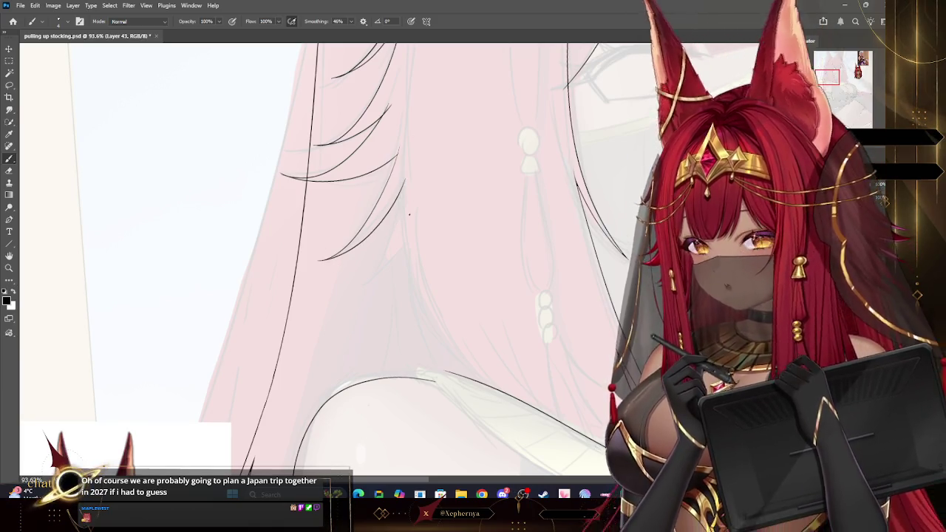
{"action": "key", "text": "ctrl+z"}
{"action": "left_click_drag", "start_coordinate": [416, 175], "coordinate": [315, 261]}
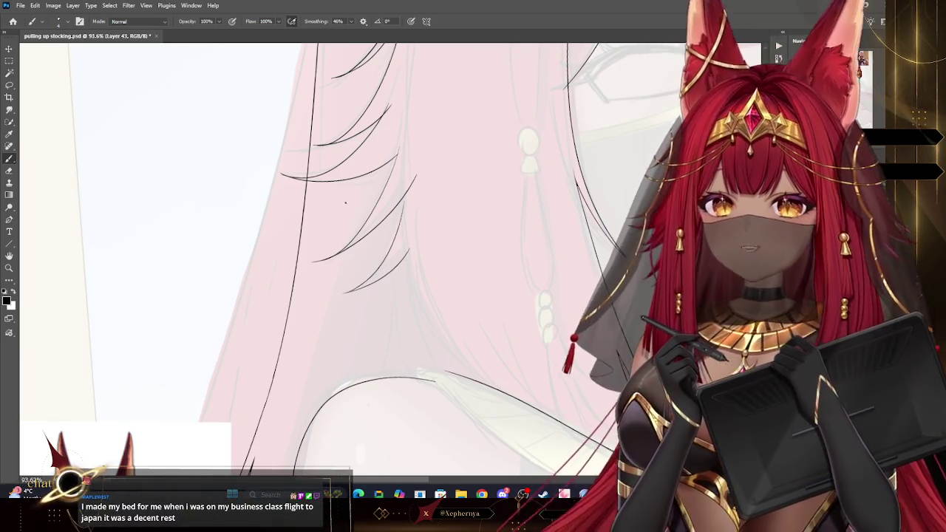
{"action": "key", "text": "z"}
{"action": "key", "text": "ctrl+0"}
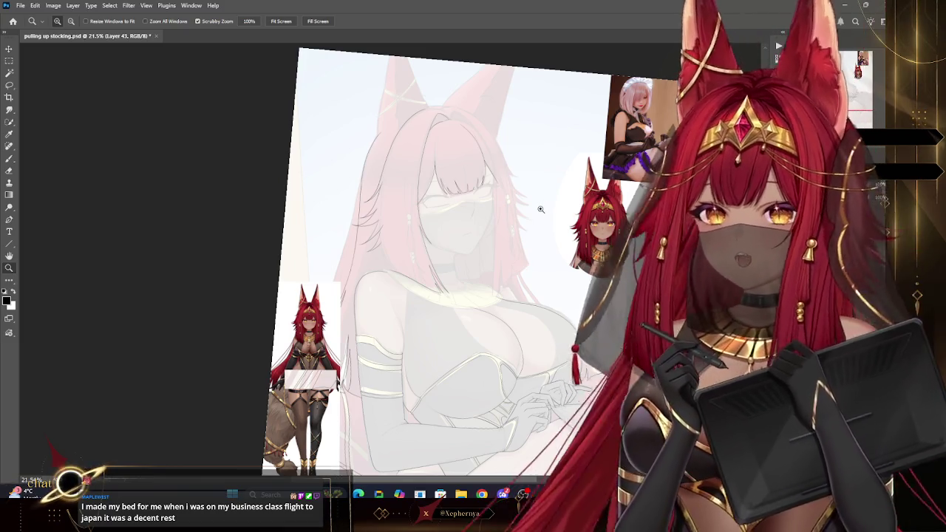
{"action": "left_click_drag", "start_coordinate": [540, 209], "coordinate": [527, 121]}
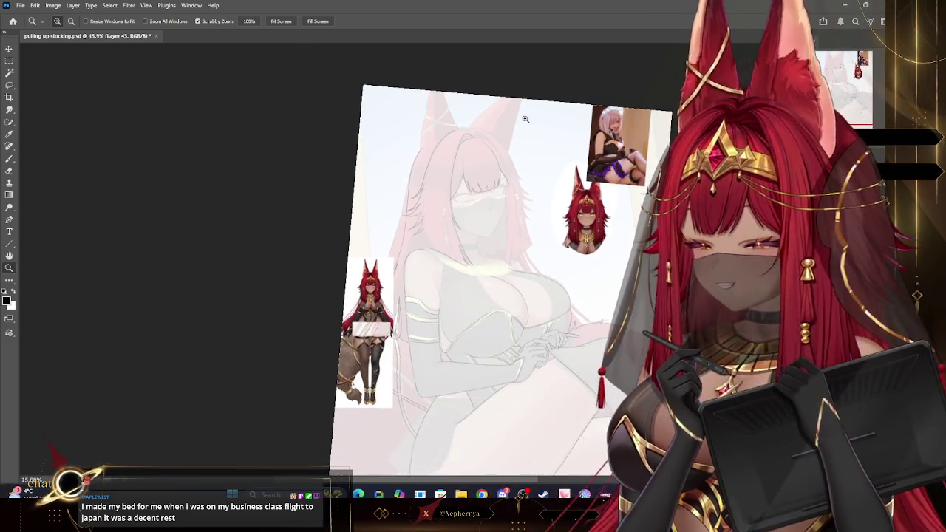
{"action": "left_click_drag", "start_coordinate": [449, 220], "coordinate": [467, 196]}
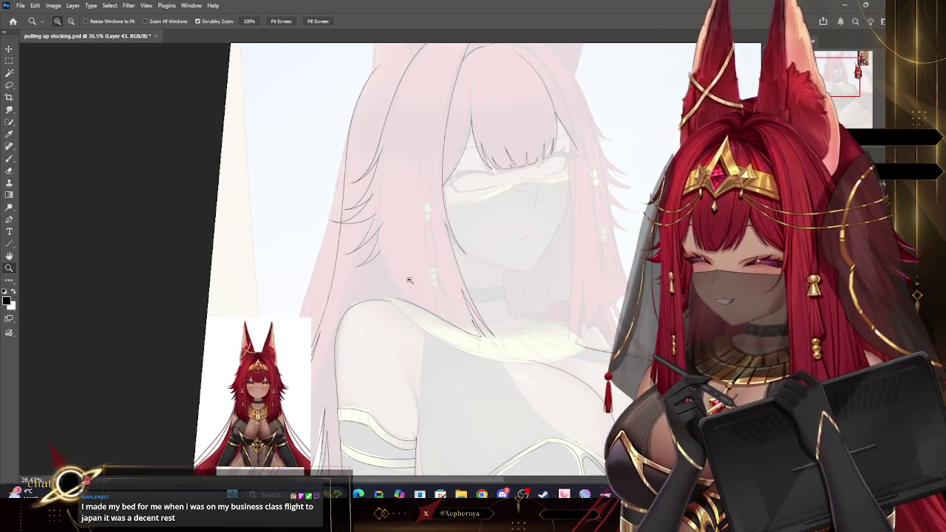
Replace the long vertical stroke with a short hair strand curving down onto the shoulder.
{"action": "mouse_move", "coordinate": [413, 278]}
{"action": "left_mouse_down"}
{"action": "mouse_move", "coordinate": [461, 264]}
{"action": "mouse_move", "coordinate": [404, 173]}
{"action": "left_mouse_up"}
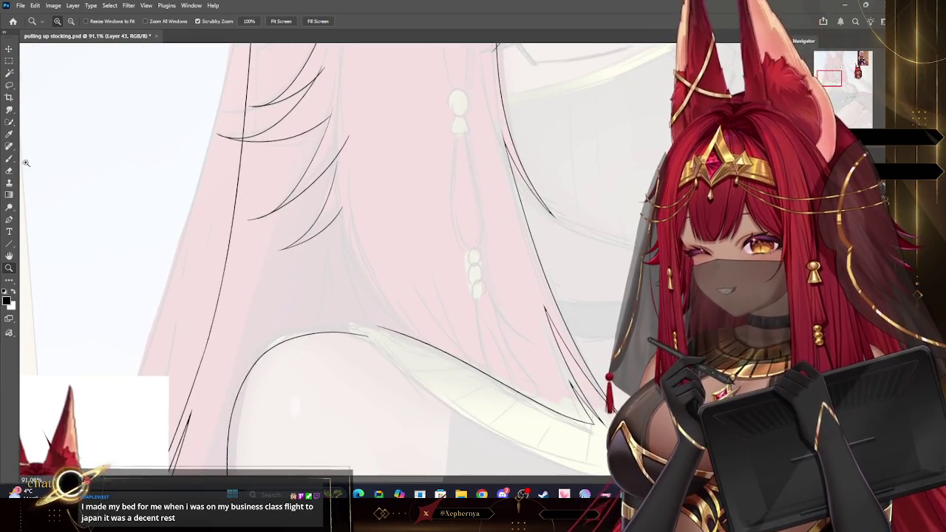
{"action": "left_click", "coordinate": [9, 158]}
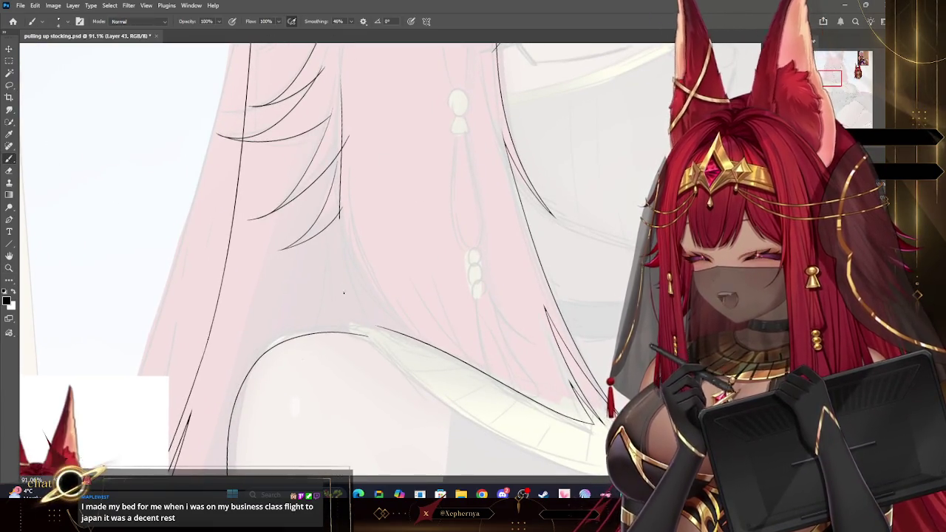
{"action": "key", "text": "ctrl+z"}
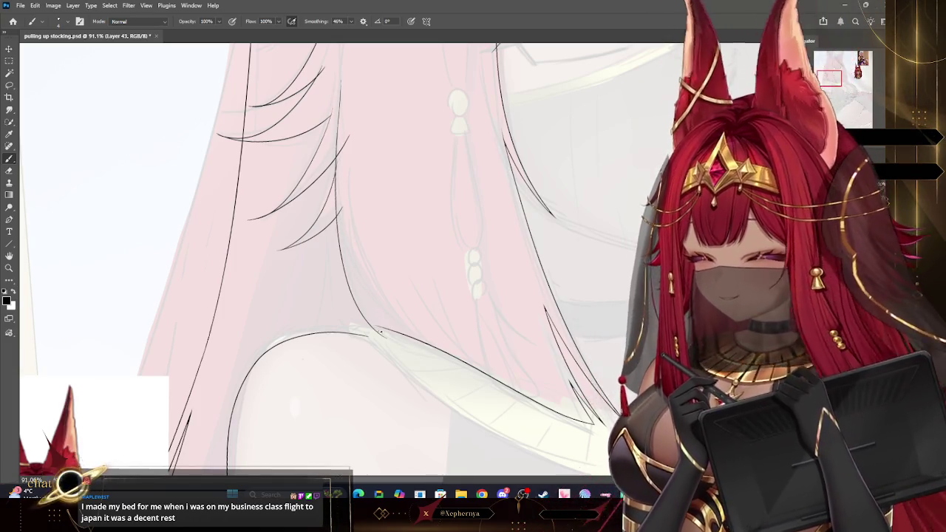
{"action": "left_click_drag", "start_coordinate": [359, 268], "coordinate": [385, 337]}
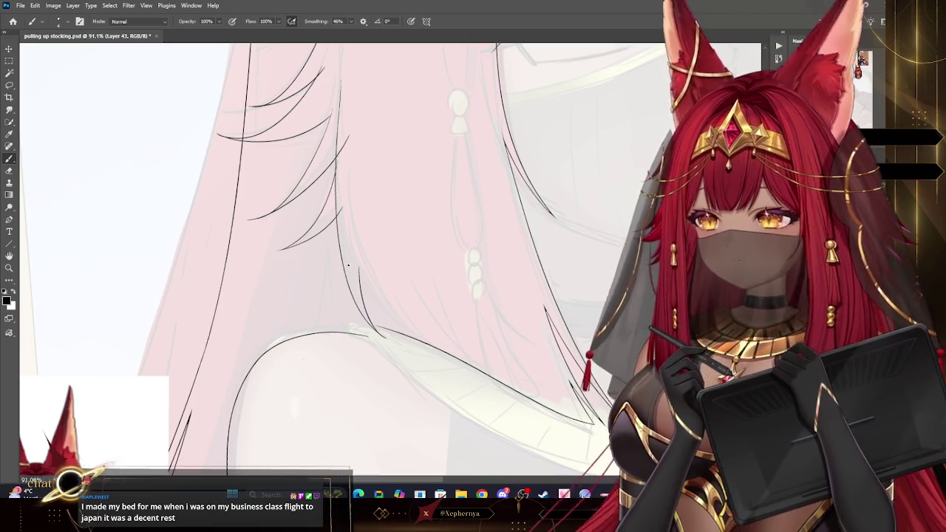
{"action": "key", "text": "ctrl+z"}
{"action": "left_click_drag", "start_coordinate": [382, 336], "coordinate": [358, 263]}
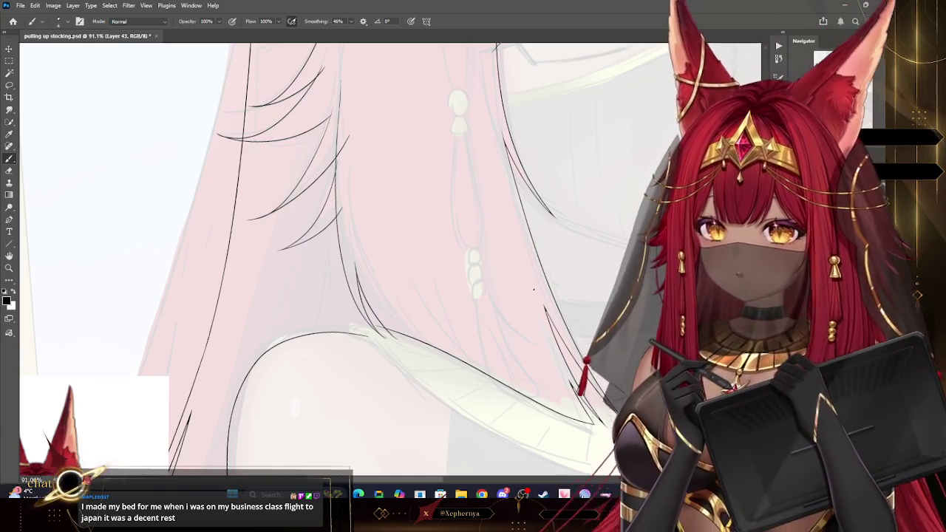
{"action": "left_click_drag", "start_coordinate": [505, 266], "coordinate": [663, 108]}
{"action": "left_click_drag", "start_coordinate": [473, 266], "coordinate": [539, 172]}
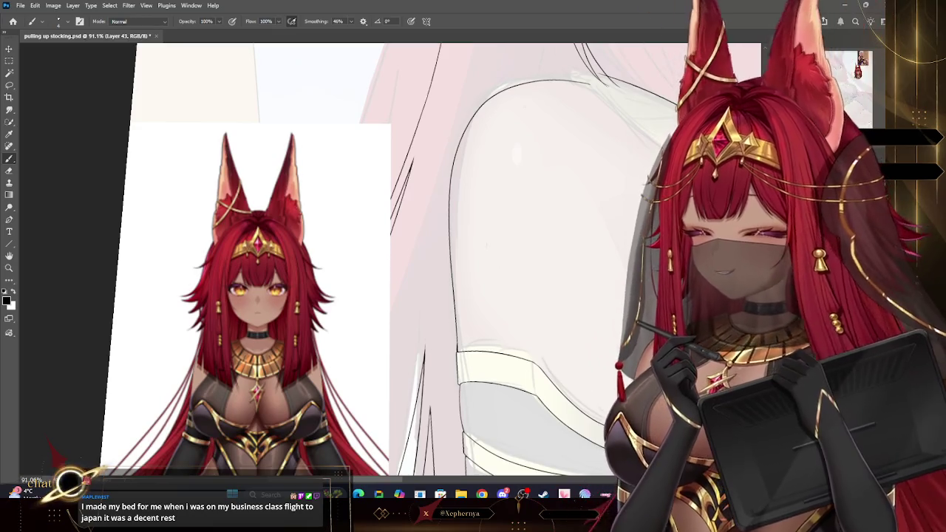
{"action": "mouse_move", "coordinate": [473, 266]}
{"action": "left_mouse_down"}
{"action": "mouse_move", "coordinate": [337, 266]}
{"action": "mouse_move", "coordinate": [360, 327]}
{"action": "left_mouse_up"}
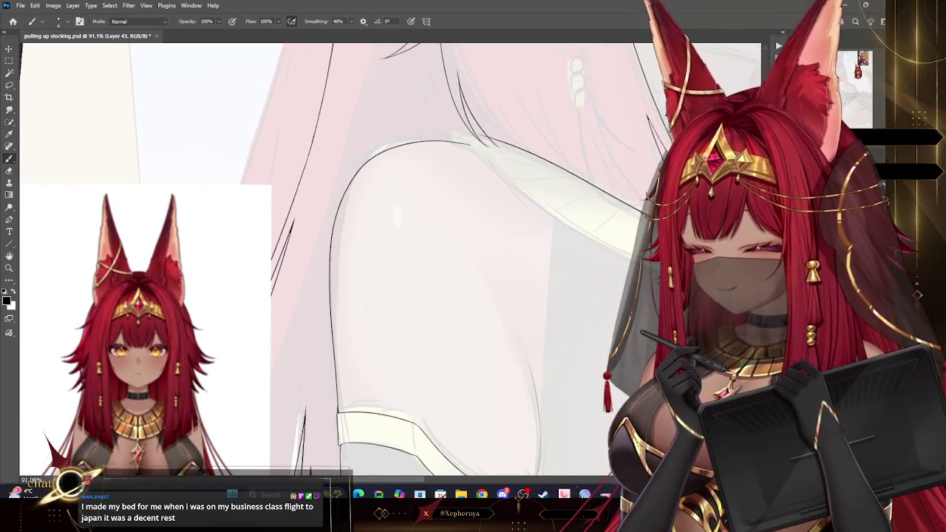
{"action": "key", "text": "z"}
{"action": "scroll", "coordinate": [554, 181], "scroll_direction": "down", "scroll_amount": 5}
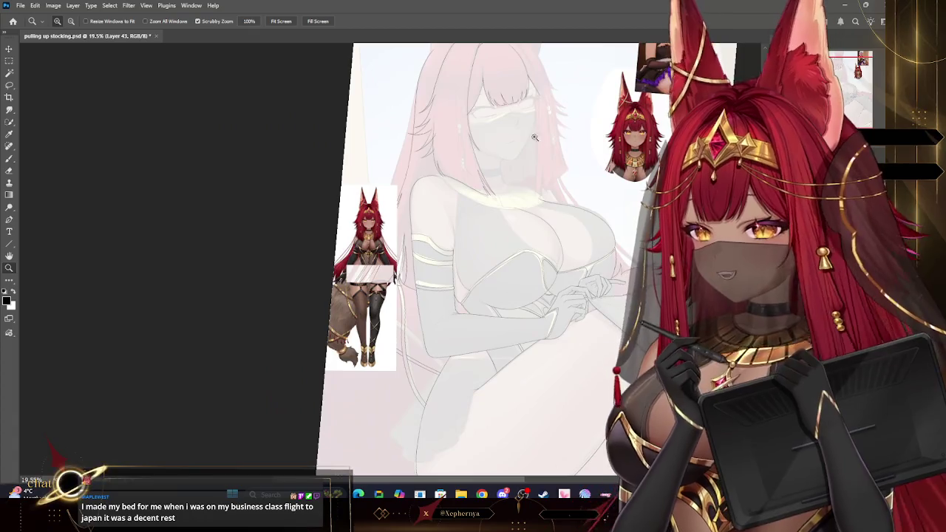
{"action": "scroll", "coordinate": [554, 181], "scroll_direction": "up", "scroll_amount": 3}
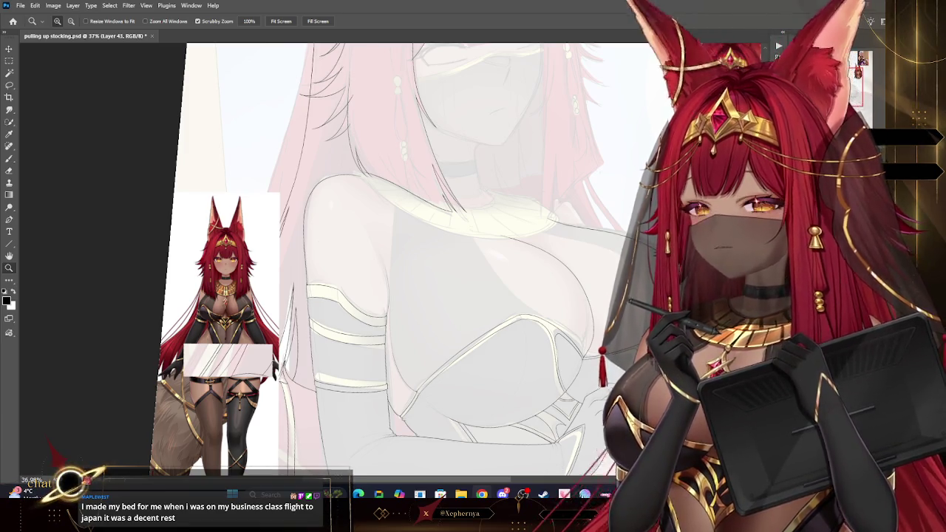
{"action": "scroll", "coordinate": [471, 199], "scroll_direction": "down", "scroll_amount": 3}
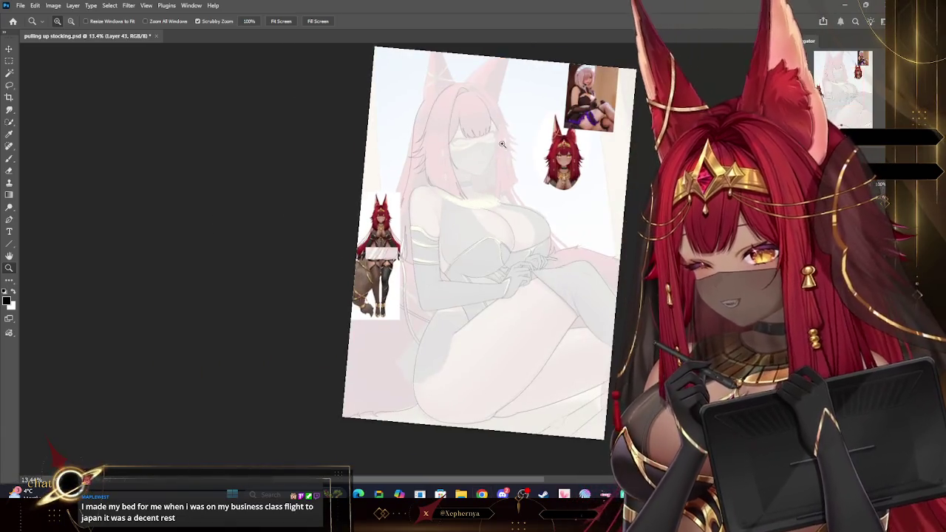
{"action": "scroll", "coordinate": [502, 180], "scroll_direction": "up", "scroll_amount": 2}
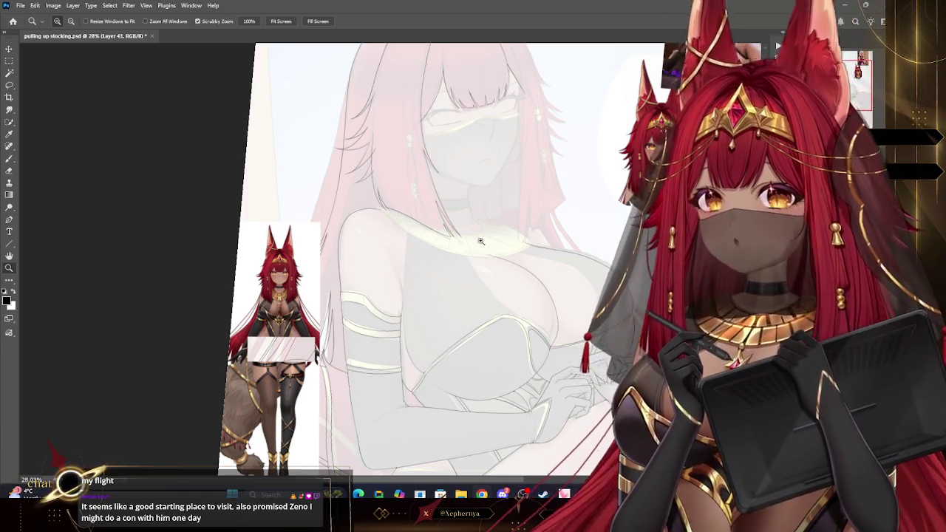
Zoom the view in on the face and bangs, then switch to the Brush tool (B).
{"action": "scroll", "coordinate": [502, 237], "scroll_direction": "down", "scroll_amount": 3}
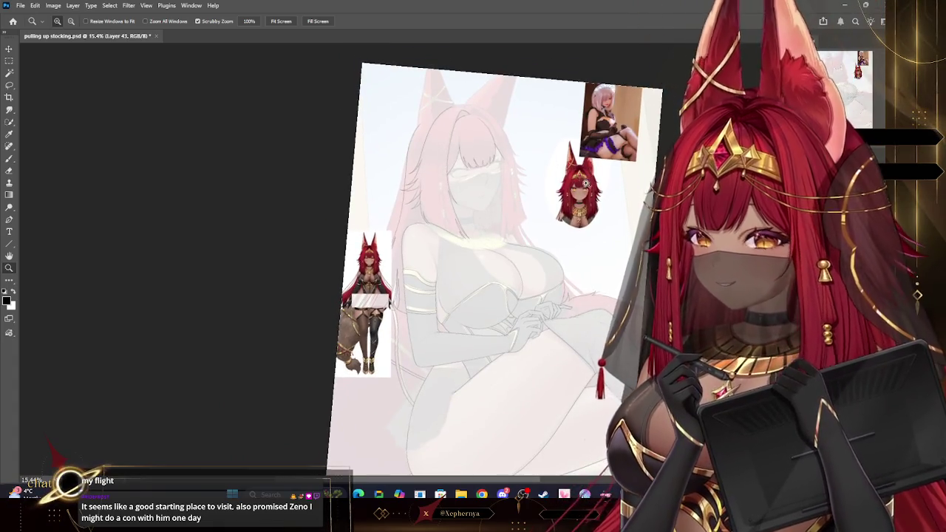
{"action": "scroll", "coordinate": [570, 191], "scroll_direction": "up", "scroll_amount": 2}
{"action": "scroll", "coordinate": [606, 188], "scroll_direction": "up", "scroll_amount": 2}
{"action": "scroll", "coordinate": [607, 189], "scroll_direction": "down", "scroll_amount": 2}
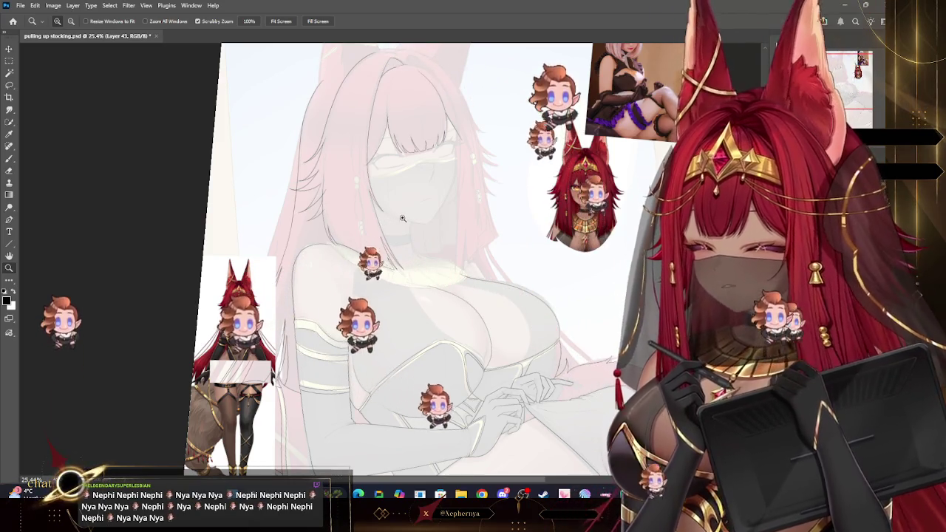
{"action": "scroll", "coordinate": [429, 218], "scroll_direction": "up", "scroll_amount": 2}
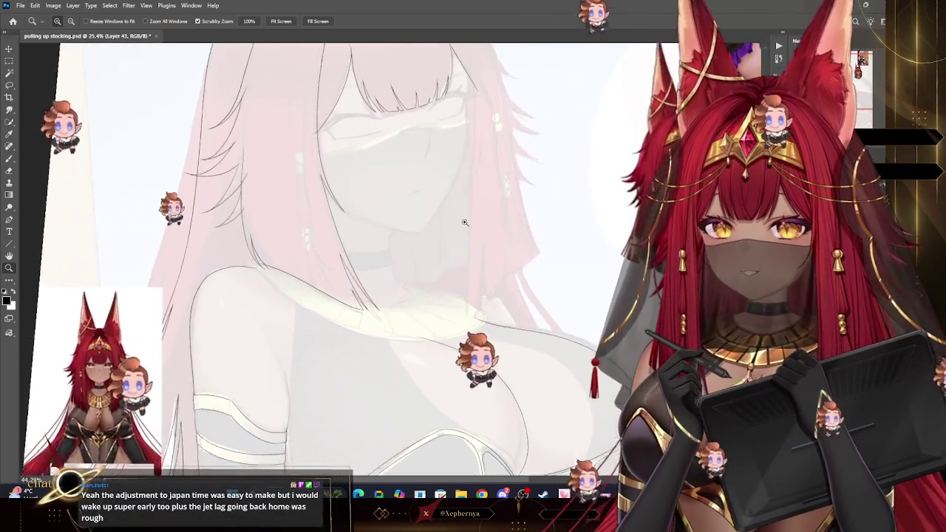
{"action": "scroll", "coordinate": [471, 220], "scroll_direction": "up", "scroll_amount": 1}
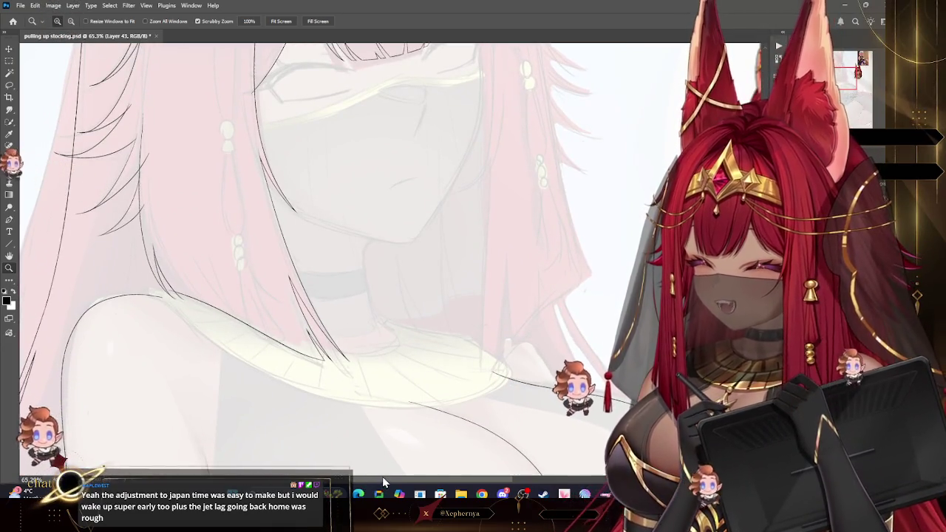
{"action": "scroll", "coordinate": [382, 477], "scroll_direction": "up", "scroll_amount": 1}
{"action": "scroll", "coordinate": [395, 477], "scroll_direction": "down", "scroll_amount": 1}
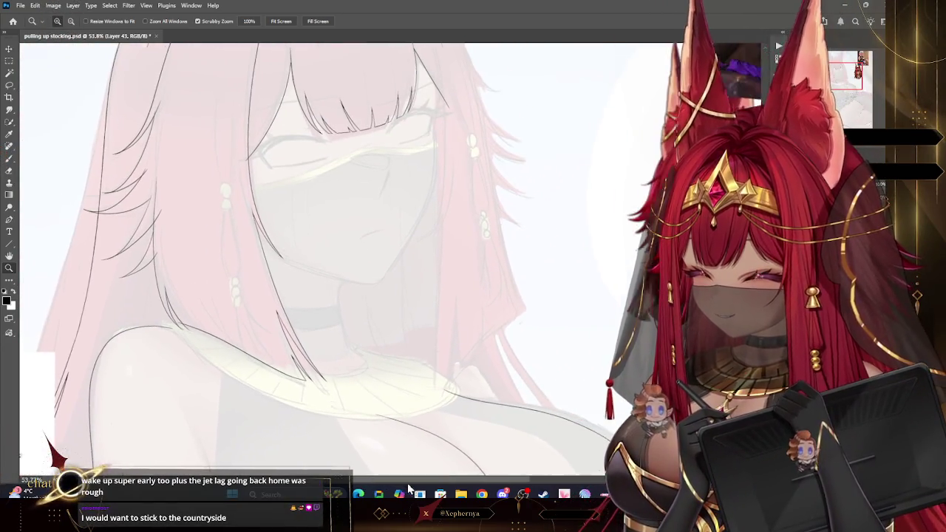
{"action": "key", "text": "b"}
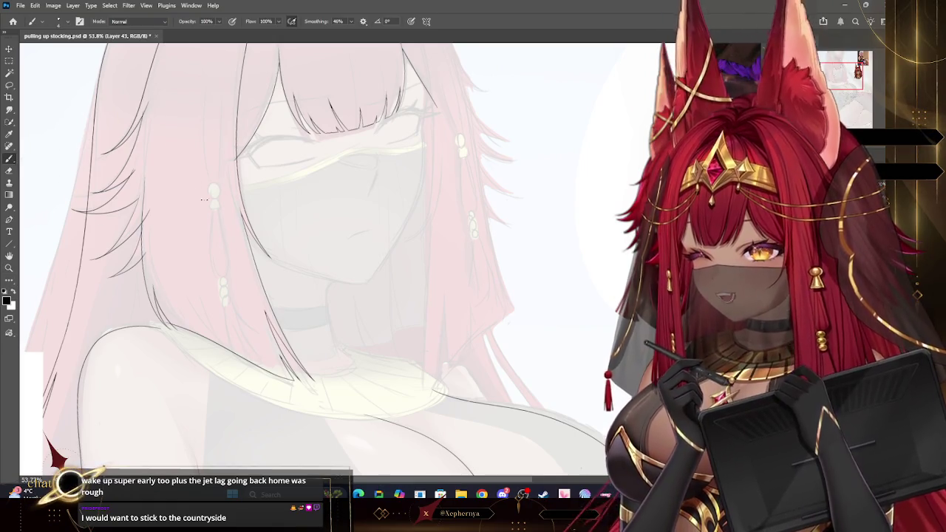